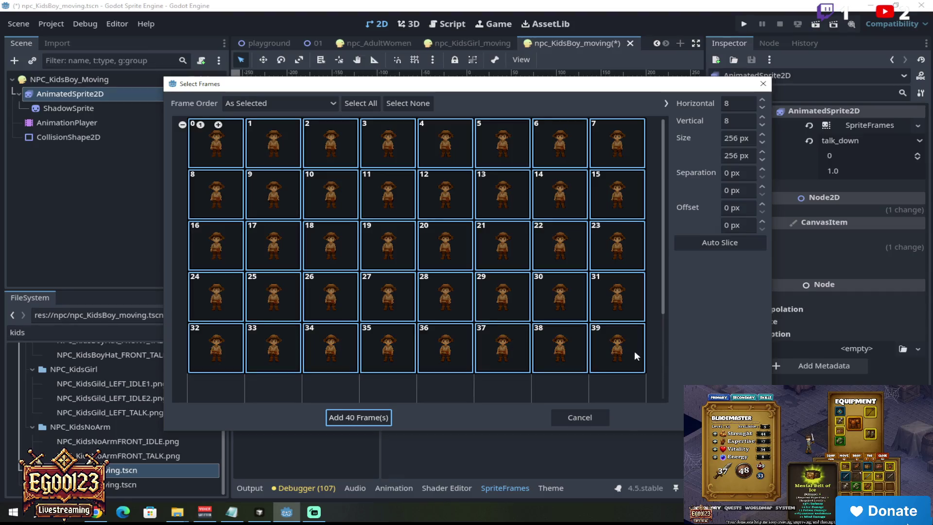
Add the 40 selected frames to talk_down, then preview the idle_down and walk_down animations
{"action": "left_click", "coordinate": [360, 417]}
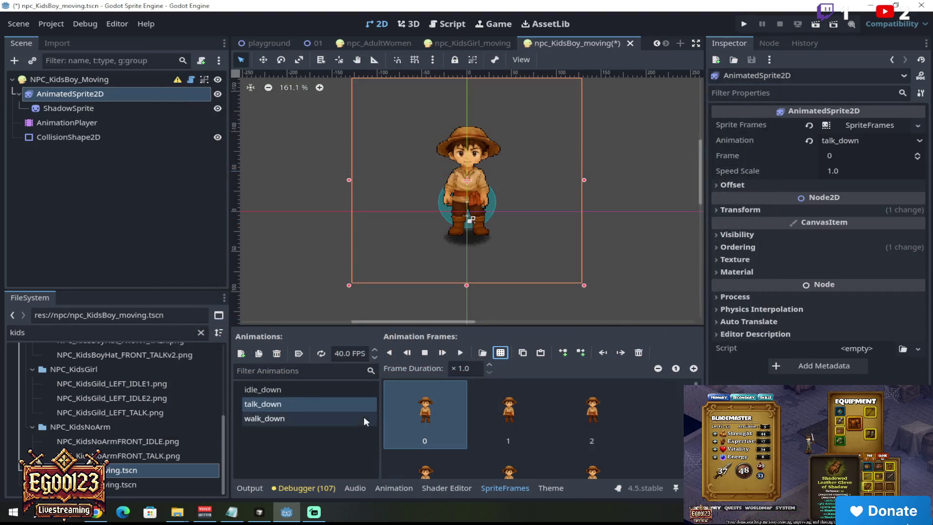
{"action": "left_click", "coordinate": [282, 392]}
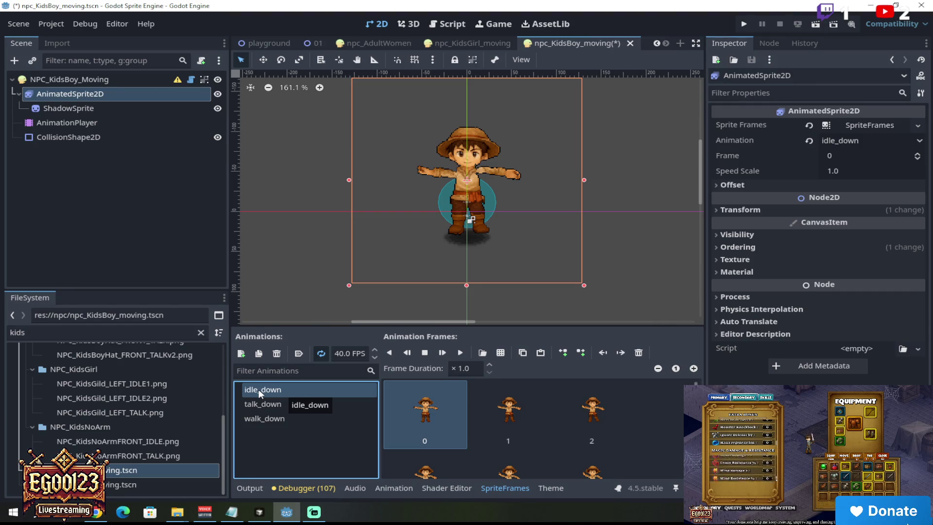
{"action": "left_click", "coordinate": [263, 405]}
{"action": "left_click", "coordinate": [266, 418]}
{"action": "left_click", "coordinate": [253, 403]}
Start renaming the idle_down animation, selecting the 'idle' part of its name
{"action": "left_click", "coordinate": [257, 403]}
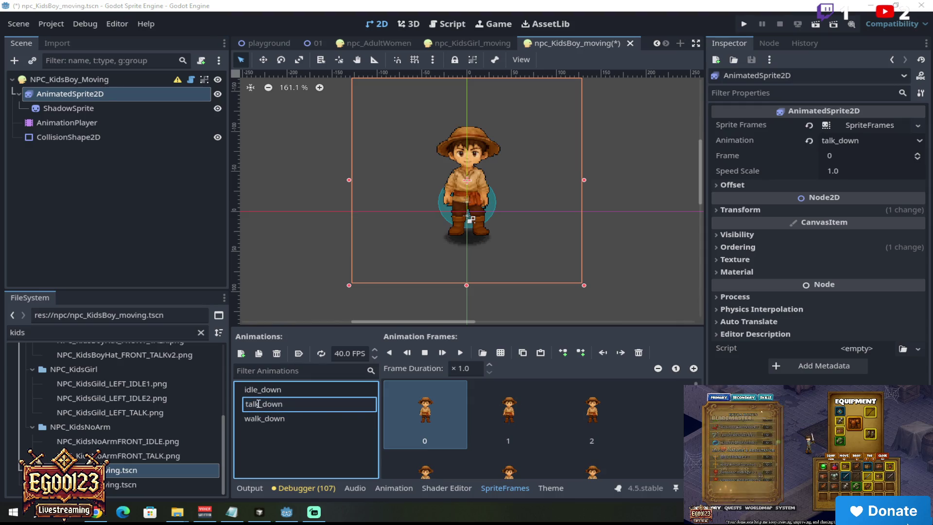
{"action": "left_click", "coordinate": [259, 389]}
{"action": "left_click", "coordinate": [259, 389]}
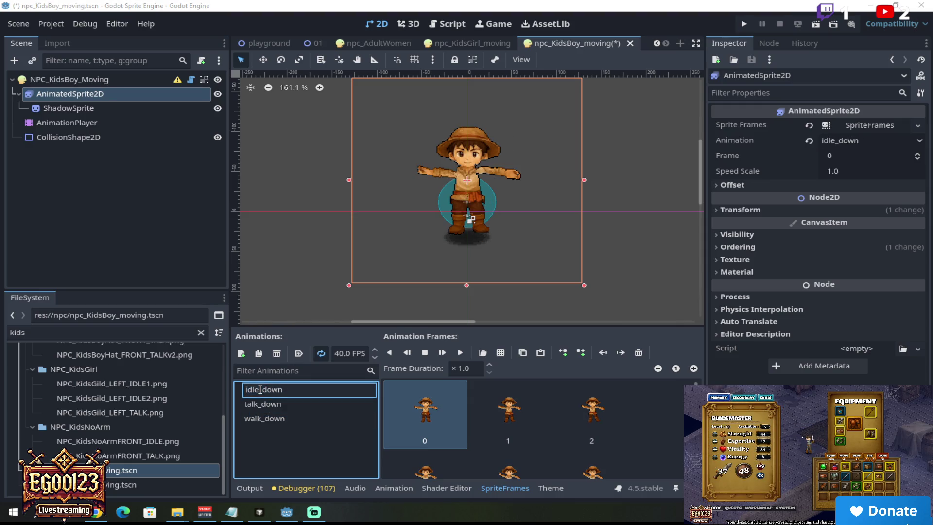
{"action": "double_click", "coordinate": [260, 390]}
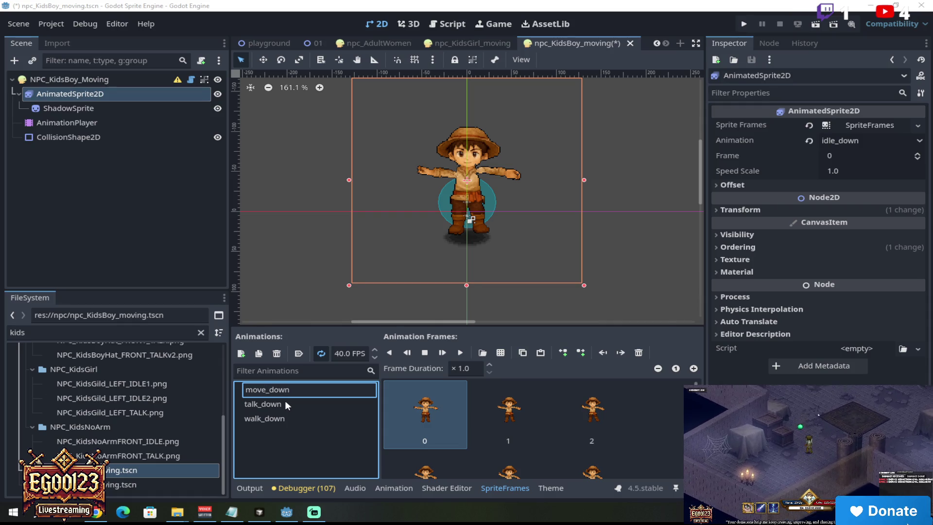
Rename idle_down to walk2_down and preview walk2_down and walk_down
{"action": "key", "text": "BackSpace"}
{"action": "key", "text": "BackSpace"}
{"action": "key", "text": "BackSpace"}
{"action": "type", "text": "walk"}
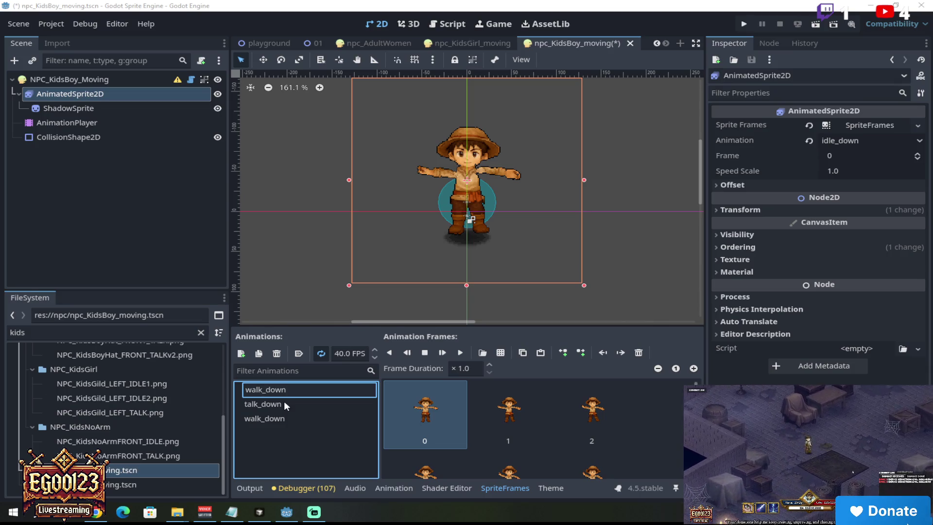
{"action": "type", "text": "2"}
{"action": "key", "text": "Return"}
{"action": "left_click", "coordinate": [283, 417]}
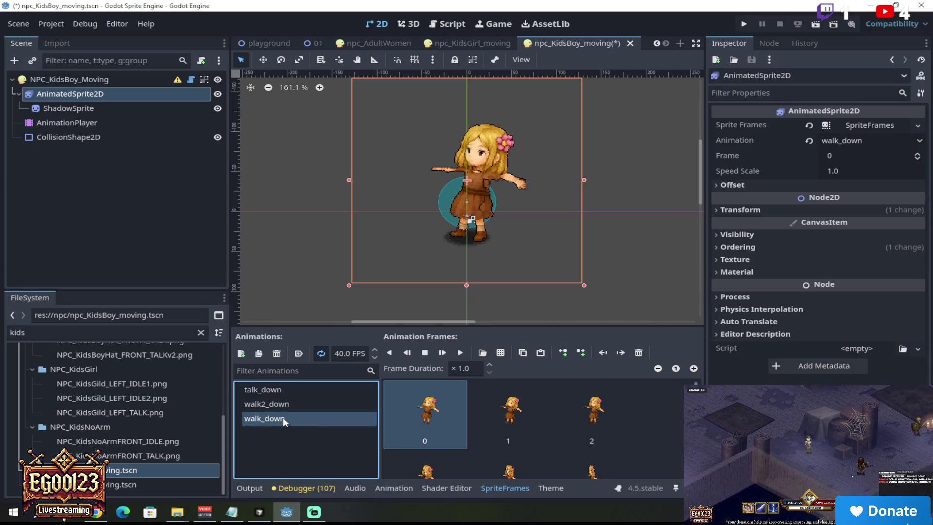
{"action": "left_click", "coordinate": [288, 404]}
{"action": "left_click", "coordinate": [284, 418]}
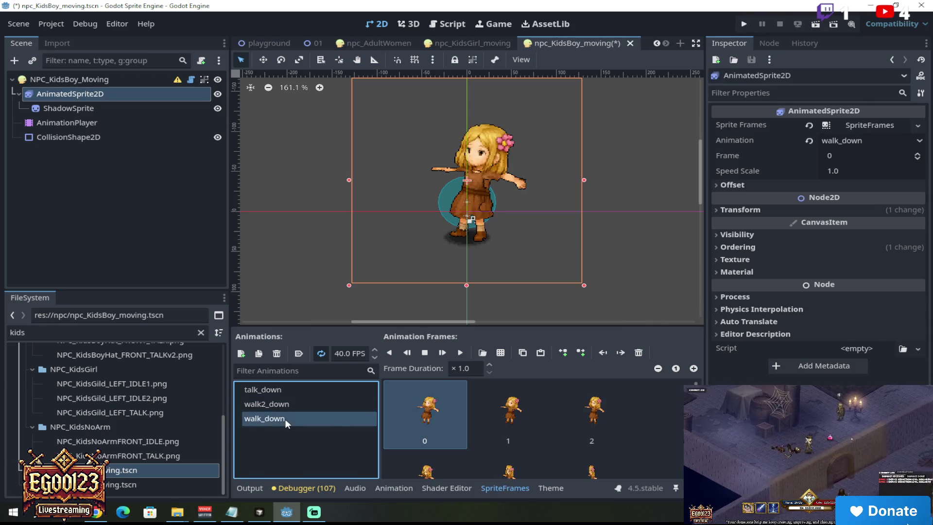
Return to the talk_down animation and delete one of its frames
{"action": "left_click", "coordinate": [263, 418]}
{"action": "left_click", "coordinate": [263, 418]}
{"action": "left_click", "coordinate": [264, 392]}
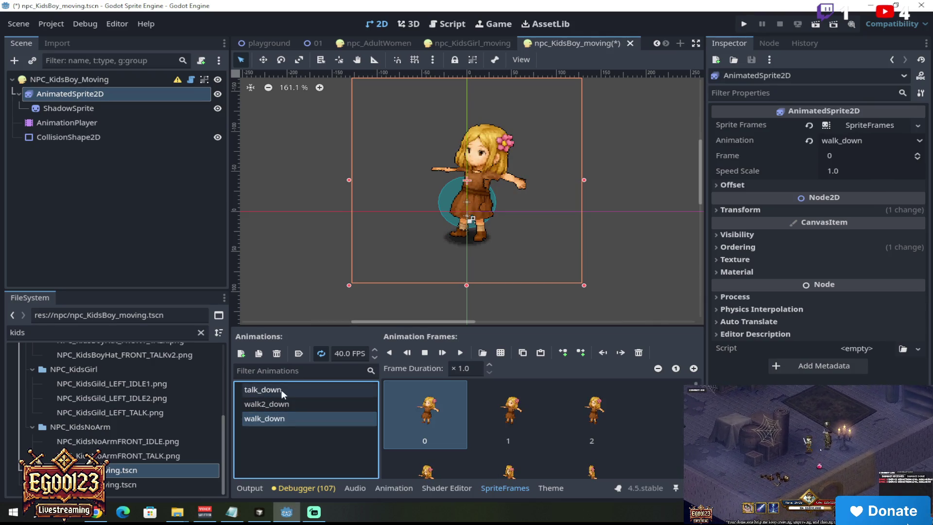
{"action": "left_click", "coordinate": [437, 392]}
{"action": "left_click", "coordinate": [639, 353]}
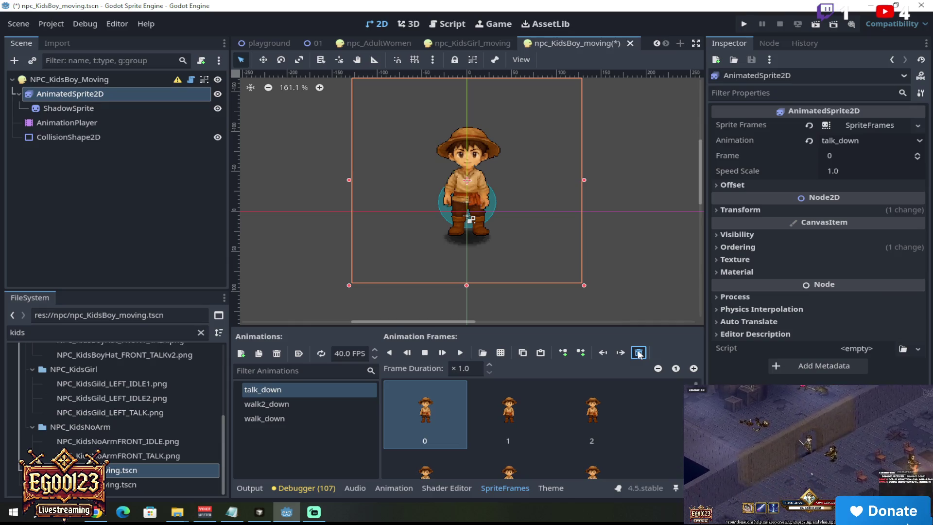
Clear talk_down's remaining frames and load NPC_KidsBoyHat_FRONT_TALK.png as a sprite sheet
{"action": "left_click", "coordinate": [639, 352]}
{"action": "left_click", "coordinate": [638, 352]}
{"action": "left_click", "coordinate": [639, 352]}
{"action": "left_click", "coordinate": [638, 352]}
{"action": "left_click", "coordinate": [638, 352]}
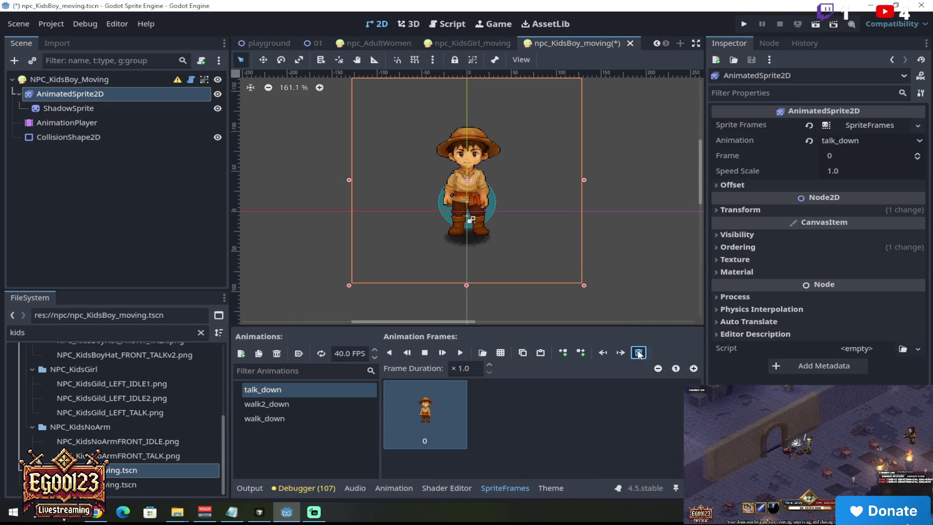
{"action": "left_click", "coordinate": [638, 352]}
{"action": "left_click", "coordinate": [500, 352]}
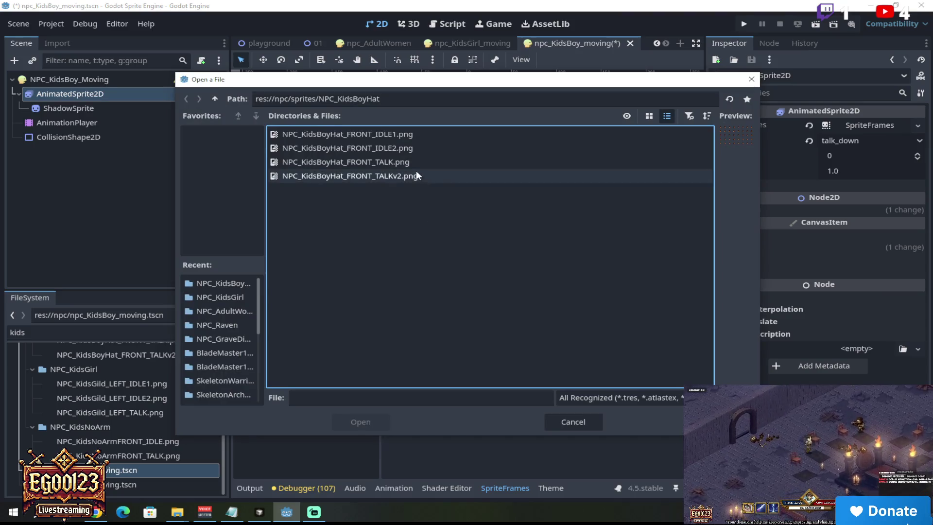
{"action": "left_click", "coordinate": [416, 164]}
{"action": "left_click", "coordinate": [374, 421]}
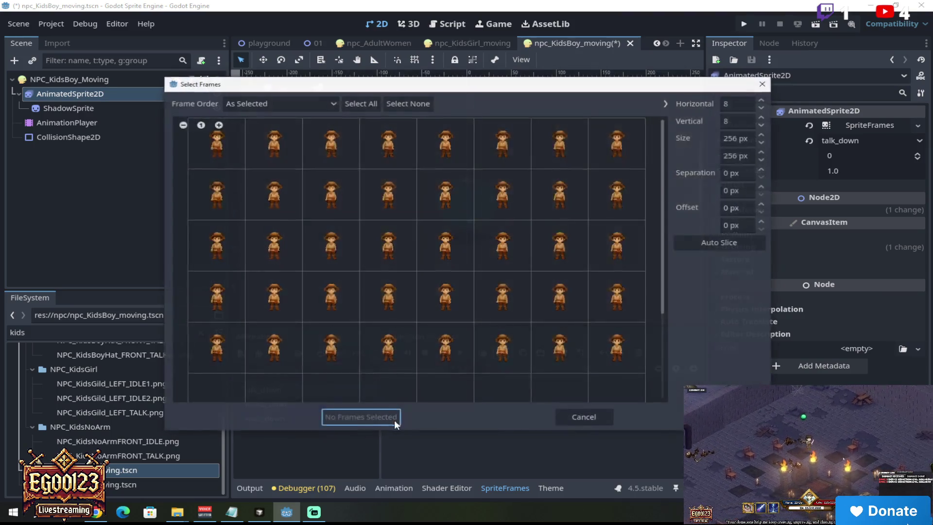
Select all five rows of the sheet and add the 40 frames to talk_down
{"action": "left_click_drag", "start_coordinate": [227, 153], "coordinate": [622, 146]}
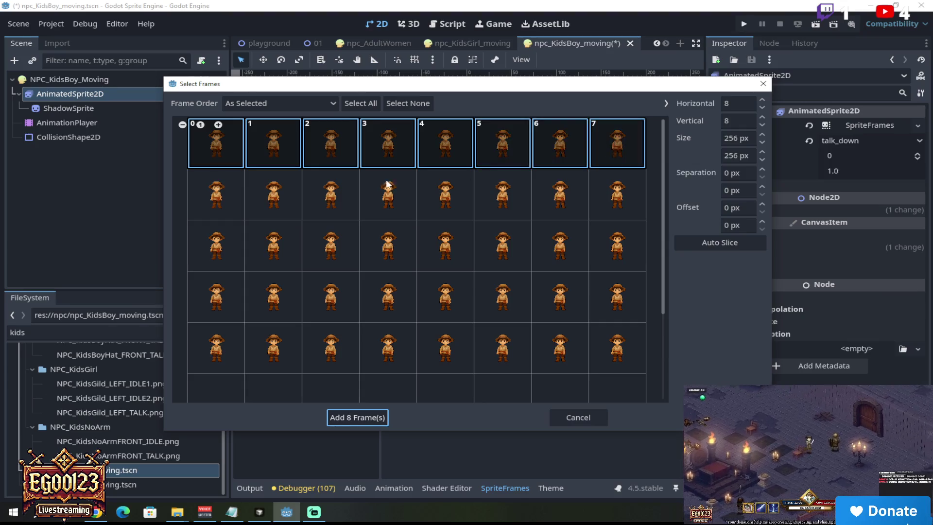
{"action": "left_click_drag", "start_coordinate": [211, 197], "coordinate": [682, 197]}
{"action": "mouse_move", "coordinate": [235, 248]}
{"action": "left_mouse_down"}
{"action": "mouse_move", "coordinate": [589, 246]}
{"action": "mouse_move", "coordinate": [597, 253]}
{"action": "left_mouse_up"}
{"action": "left_click_drag", "start_coordinate": [218, 296], "coordinate": [649, 297]}
{"action": "left_click_drag", "start_coordinate": [227, 341], "coordinate": [617, 345]}
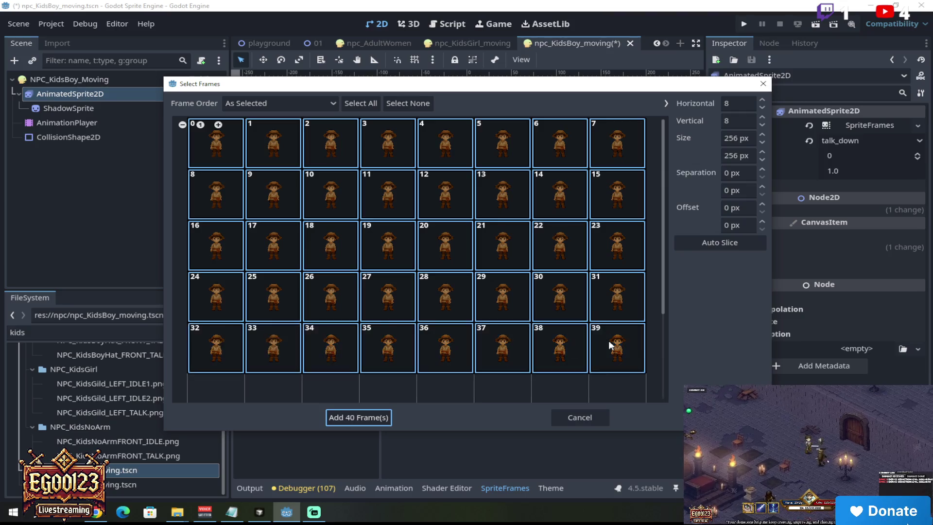
{"action": "left_click", "coordinate": [360, 420]}
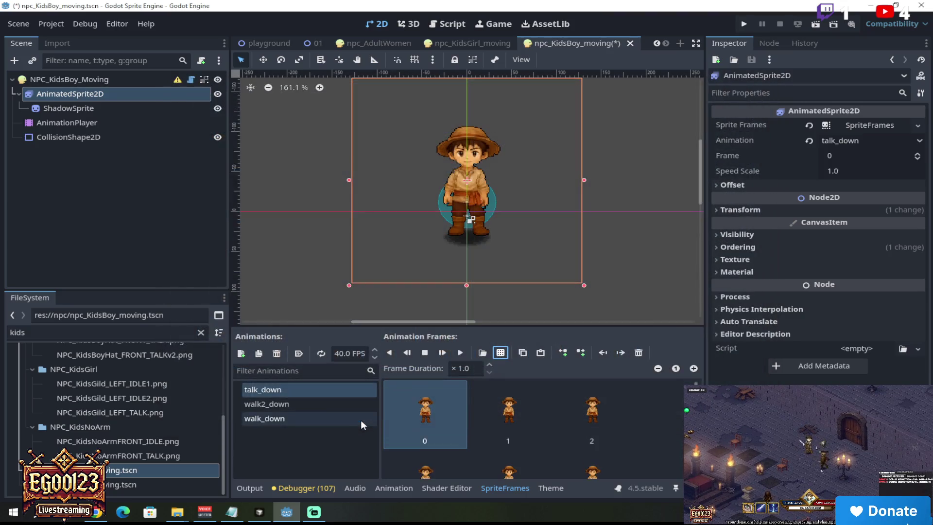
Play and stop the talk_down preview, then remove all of its frames
{"action": "left_click", "coordinate": [460, 353]}
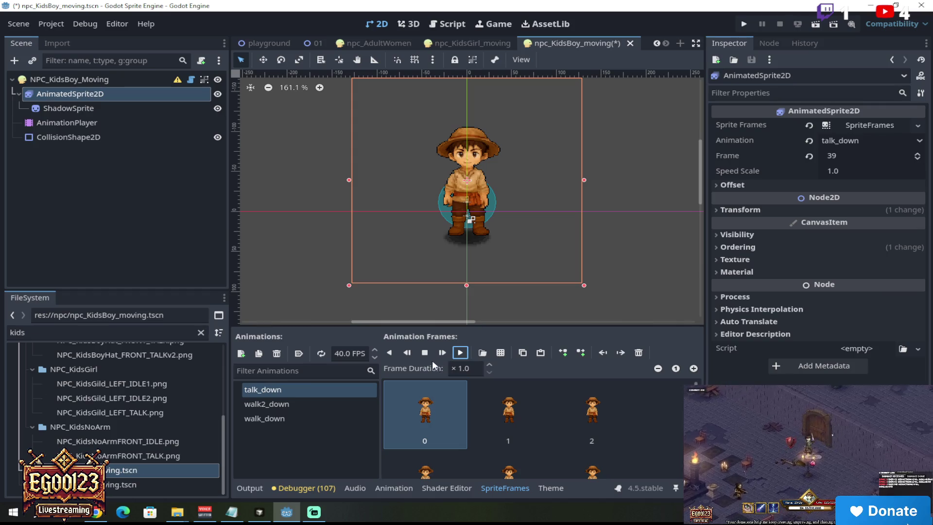
{"action": "left_click", "coordinate": [460, 353]}
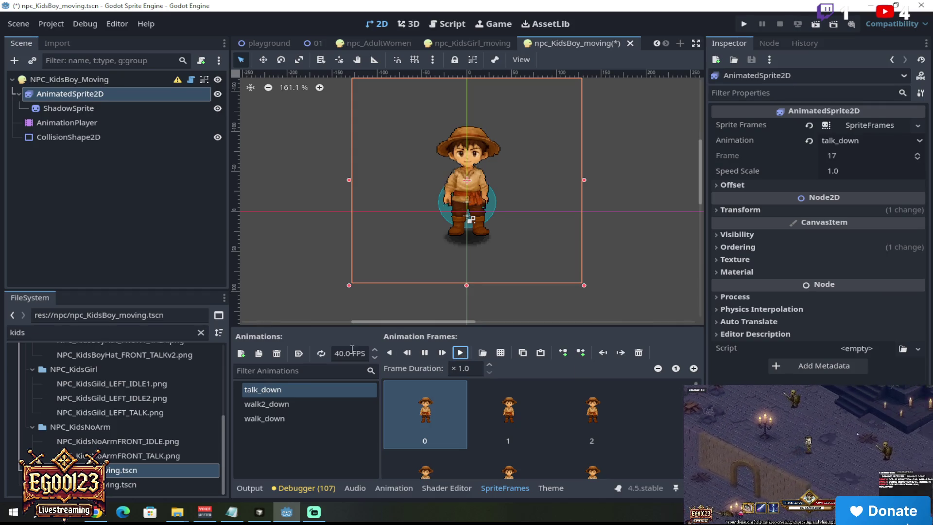
{"action": "left_click", "coordinate": [424, 355]}
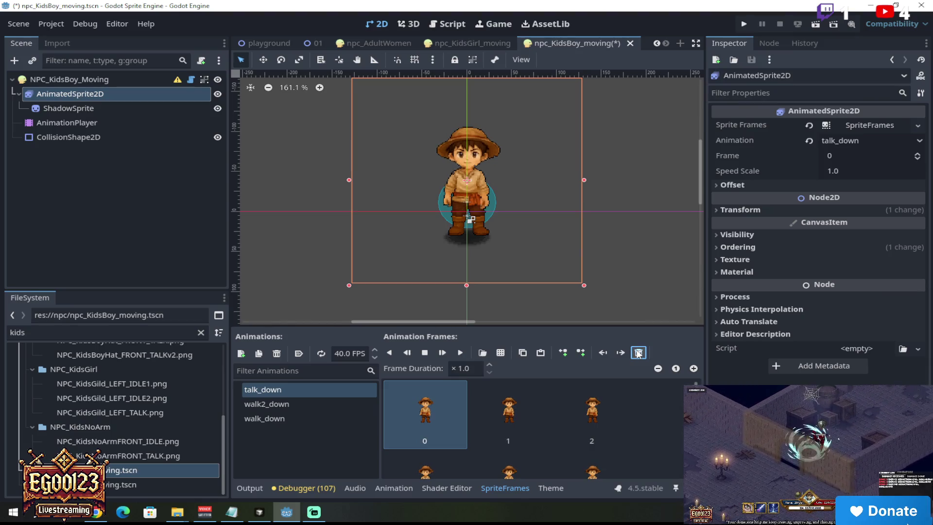
{"action": "left_click", "coordinate": [638, 353]}
{"action": "left_click", "coordinate": [638, 353]}
{"action": "left_click", "coordinate": [638, 353]}
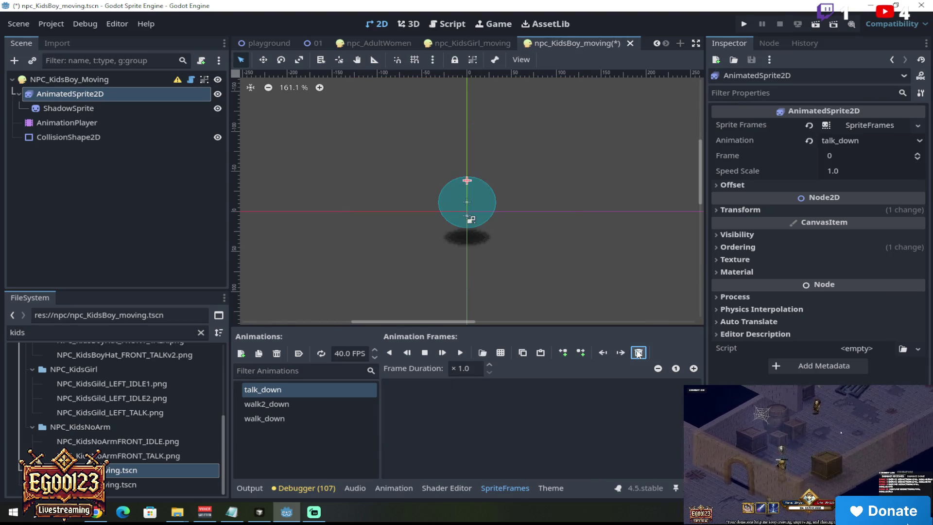
Load NPC_KidsBoyHat_FRONT_TALKv2.png as the sprite sheet for talk_down
{"action": "left_click", "coordinate": [501, 351]}
{"action": "left_click", "coordinate": [411, 176]}
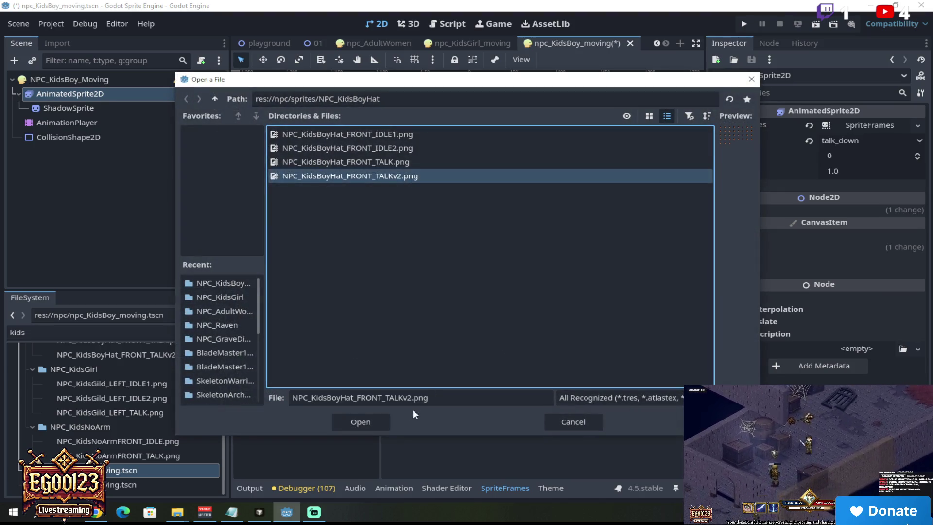
{"action": "left_click", "coordinate": [381, 420]}
{"action": "scroll", "coordinate": [495, 224], "scroll_direction": "down", "scroll_amount": 3}
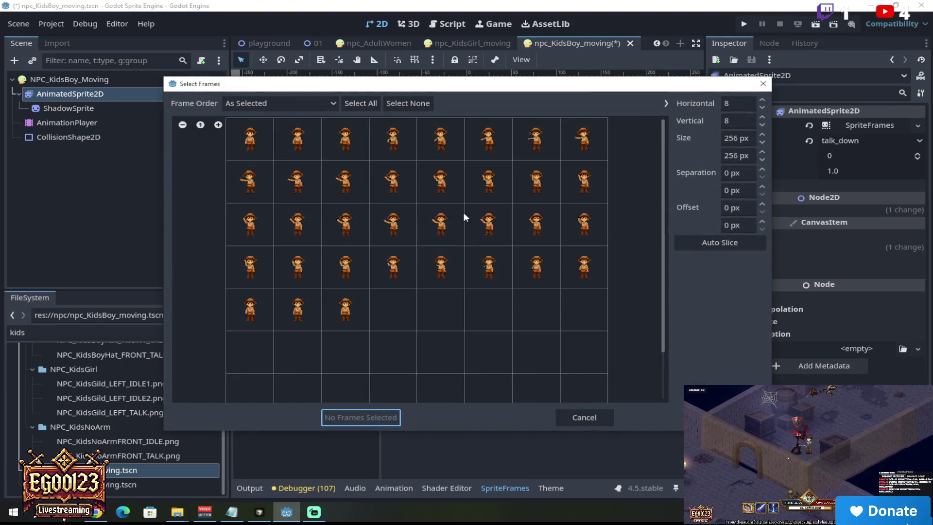
Select 33 cells across five rows, add them to talk_down, and play it
{"action": "left_click_drag", "start_coordinate": [262, 138], "coordinate": [567, 135]}
{"action": "left_click_drag", "start_coordinate": [252, 180], "coordinate": [602, 192]}
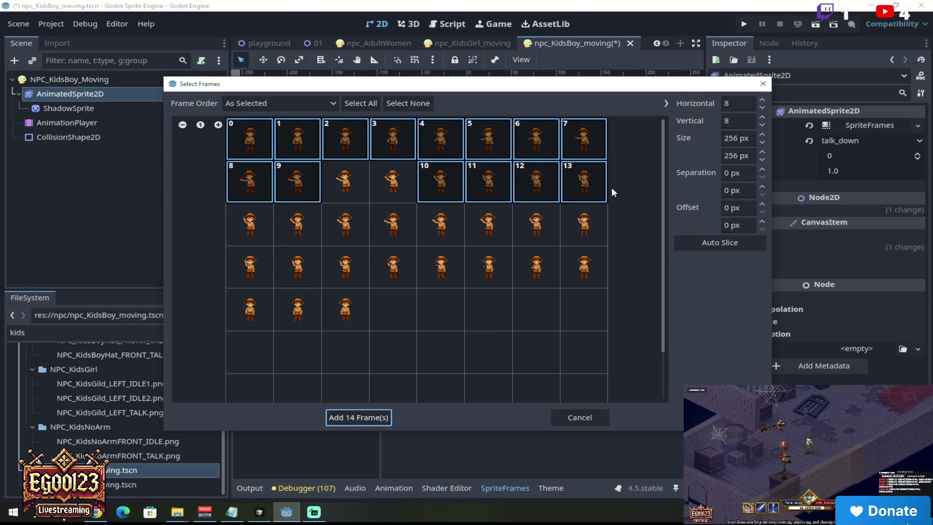
{"action": "left_click_drag", "start_coordinate": [258, 227], "coordinate": [611, 238]}
{"action": "left_click_drag", "start_coordinate": [247, 266], "coordinate": [620, 278]}
{"action": "left_click_drag", "start_coordinate": [250, 307], "coordinate": [354, 316]}
{"action": "left_click", "coordinate": [387, 418]}
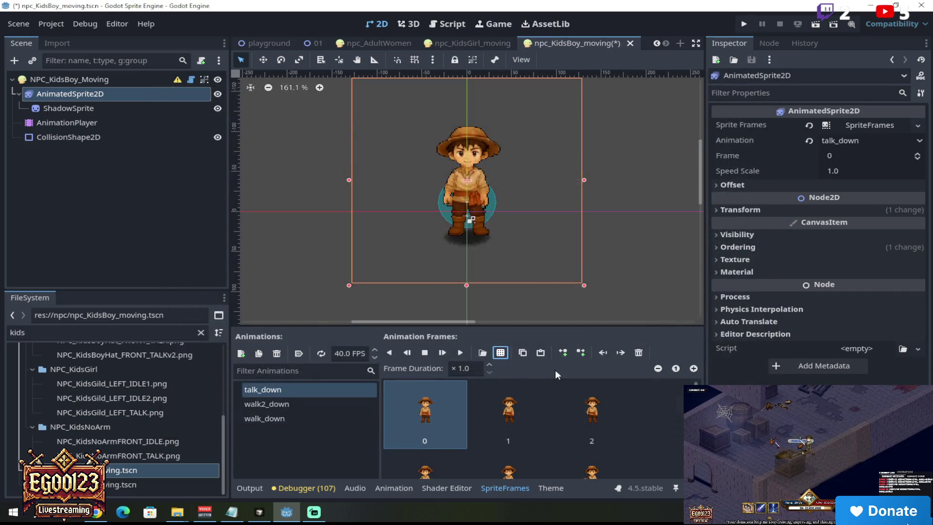
{"action": "left_click", "coordinate": [459, 354]}
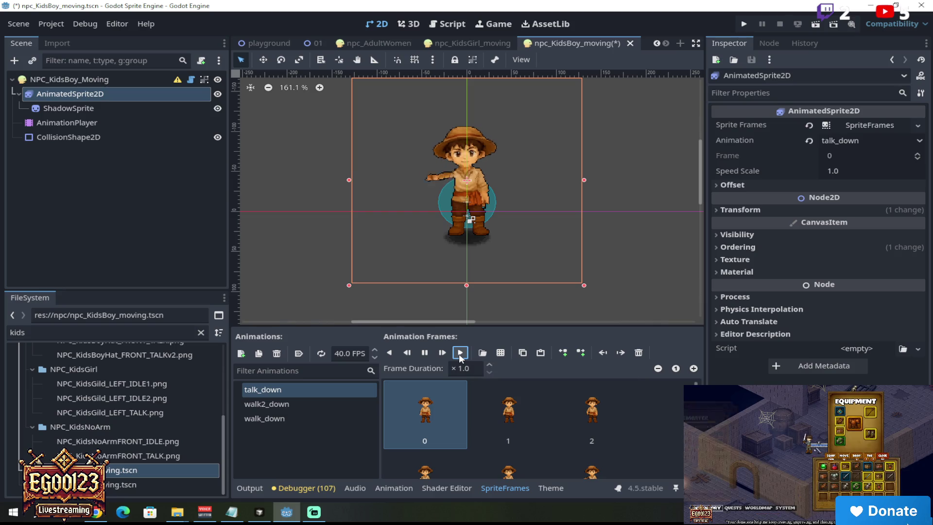
Replay talk_down, then start renaming walk2_down to idle_down
{"action": "left_click", "coordinate": [459, 354]}
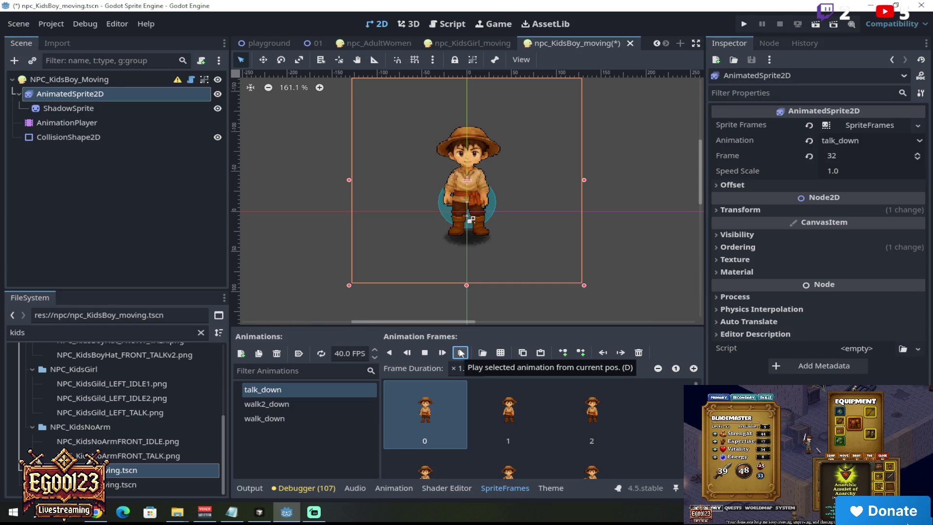
{"action": "scroll", "coordinate": [479, 139], "scroll_direction": "up", "scroll_amount": 3}
{"action": "left_click", "coordinate": [458, 352]}
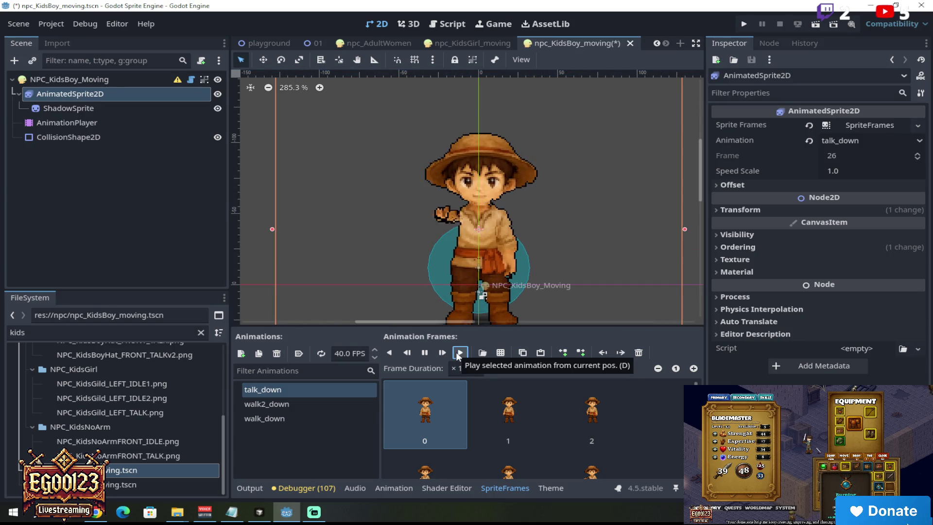
{"action": "scroll", "coordinate": [492, 303], "scroll_direction": "down", "scroll_amount": 3}
{"action": "scroll", "coordinate": [492, 304], "scroll_direction": "down", "scroll_amount": 1}
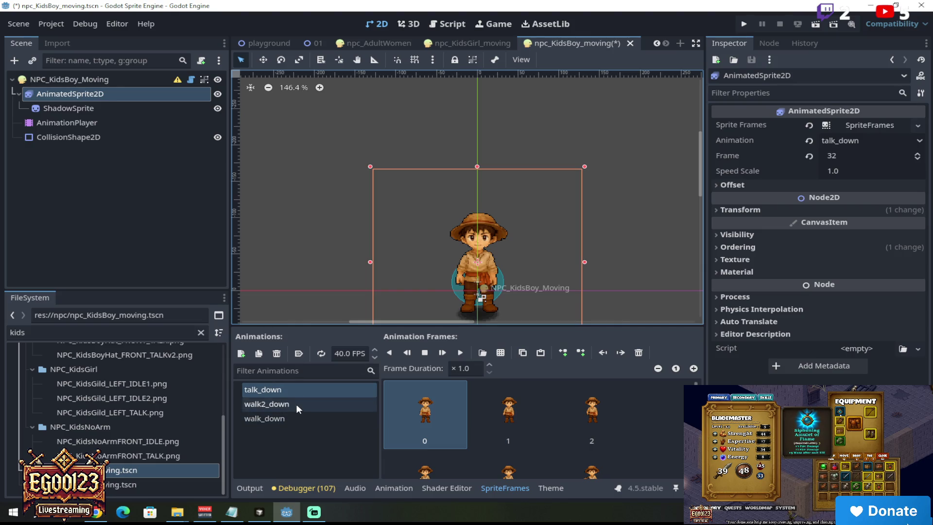
{"action": "left_click", "coordinate": [296, 403]}
{"action": "left_click", "coordinate": [271, 405]}
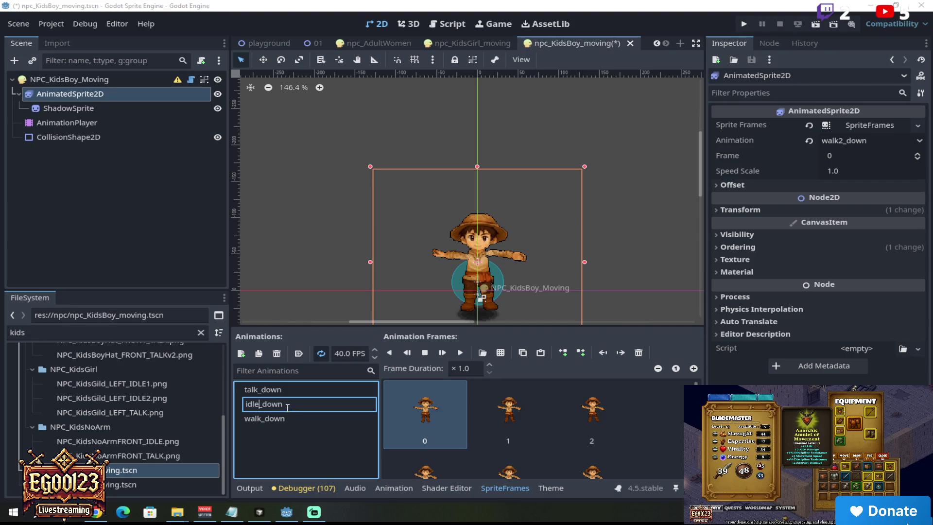
{"action": "type", "text": "2"}
Commit the name idle2_down, play and stop its preview, then select walk_down
{"action": "key", "text": "Return"}
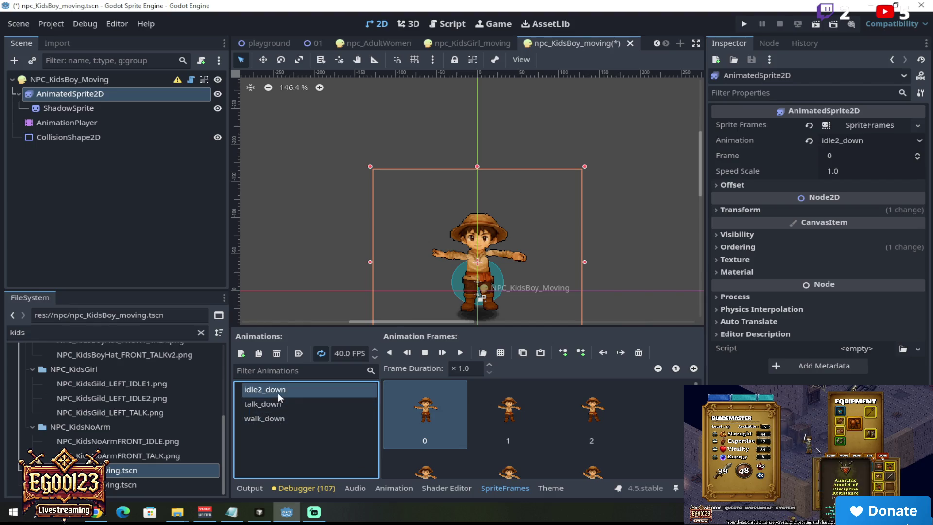
{"action": "left_click", "coordinate": [442, 353]}
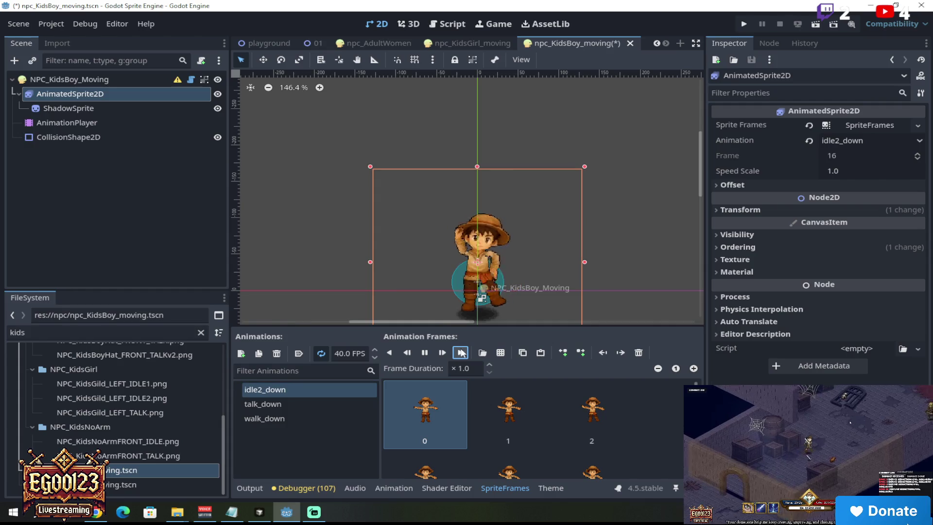
{"action": "scroll", "coordinate": [521, 271], "scroll_direction": "up", "scroll_amount": 3}
{"action": "left_click", "coordinate": [424, 352]}
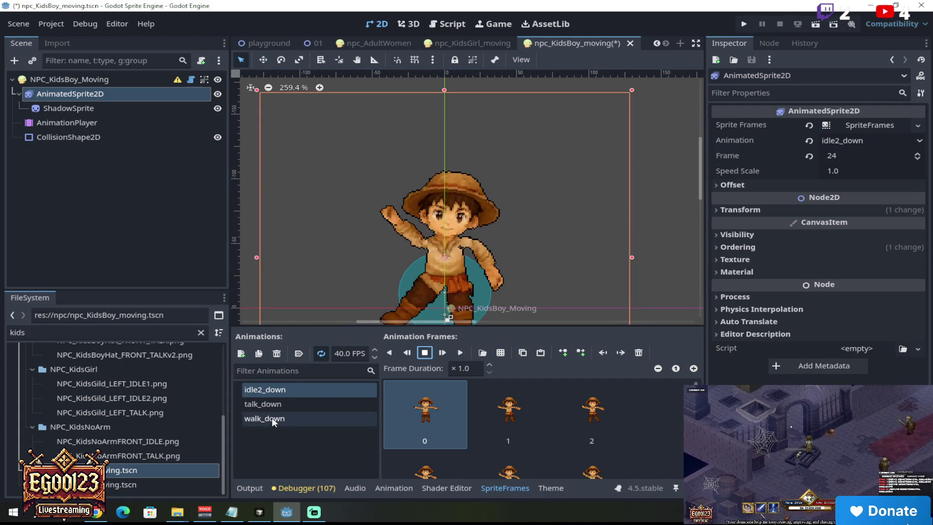
{"action": "left_click", "coordinate": [269, 419]}
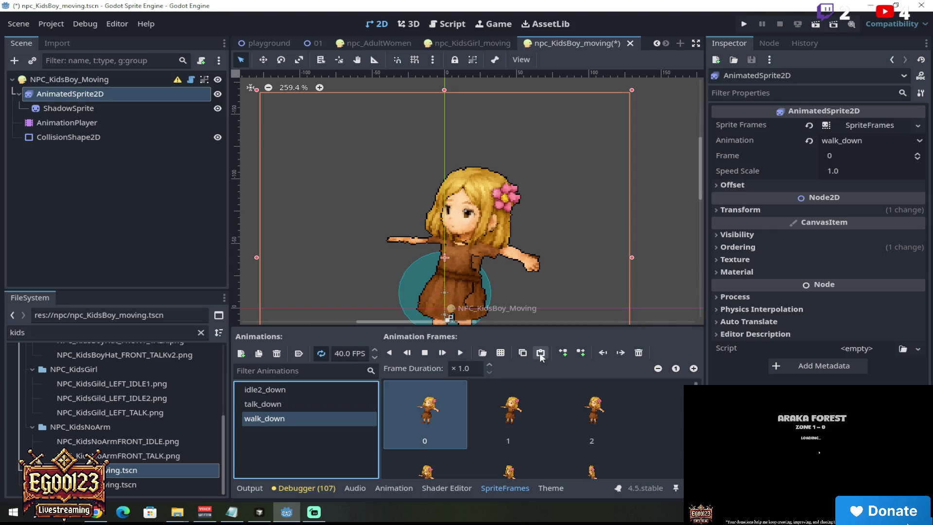
Delete all of the girl's frames from walk_down and bring up the sprite-sheet file picker
{"action": "left_click", "coordinate": [431, 407]}
{"action": "left_click", "coordinate": [639, 354]}
{"action": "left_click", "coordinate": [639, 354]}
{"action": "left_click", "coordinate": [640, 354]}
{"action": "left_click", "coordinate": [639, 353]}
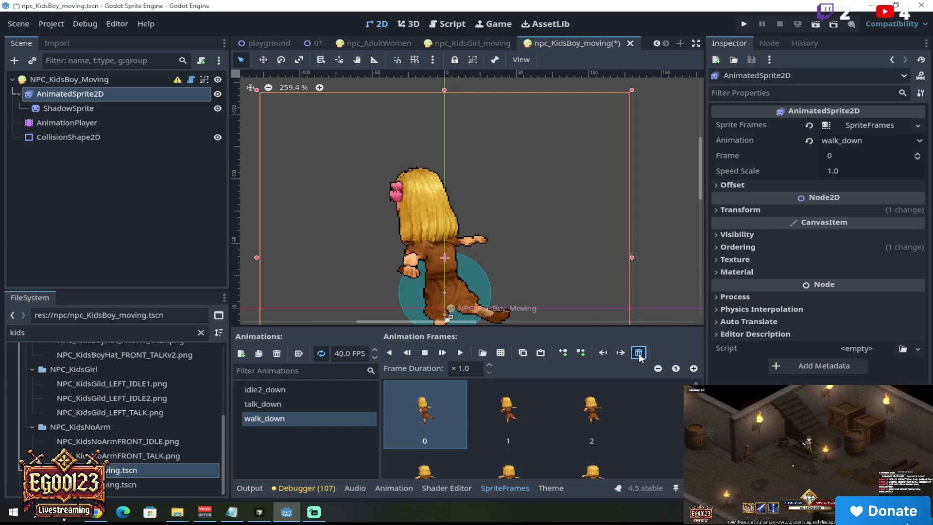
{"action": "left_click", "coordinate": [640, 353]}
{"action": "left_click", "coordinate": [640, 353]}
{"action": "left_click", "coordinate": [639, 354]}
{"action": "left_click", "coordinate": [639, 354]}
{"action": "left_click", "coordinate": [639, 354]}
{"action": "left_click", "coordinate": [640, 353]}
{"action": "left_click", "coordinate": [639, 354]}
{"action": "left_click", "coordinate": [639, 354]}
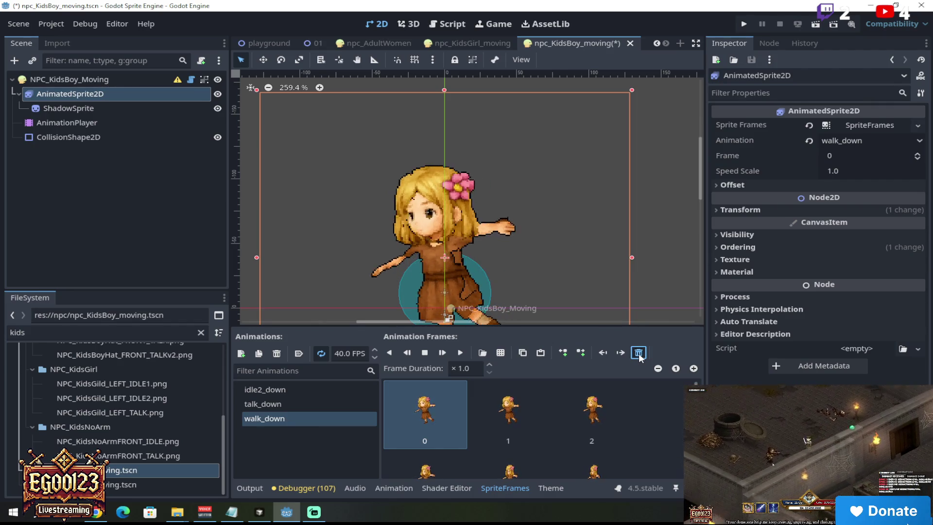
{"action": "left_click", "coordinate": [639, 353]}
{"action": "left_click", "coordinate": [640, 354]}
{"action": "left_click", "coordinate": [639, 354]}
{"action": "left_click", "coordinate": [639, 354]}
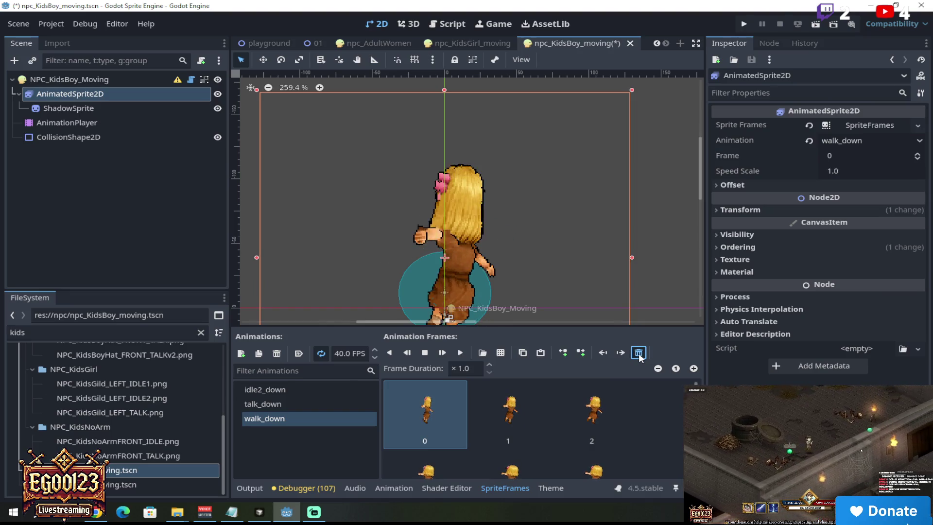
{"action": "left_click", "coordinate": [640, 353]}
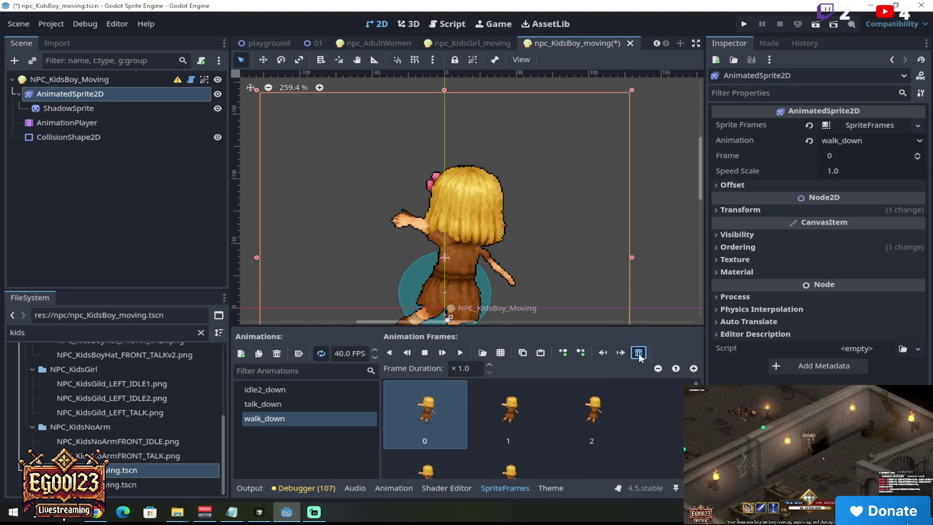
{"action": "left_click", "coordinate": [639, 354]}
{"action": "left_click", "coordinate": [639, 354]}
{"action": "left_click", "coordinate": [639, 354]}
{"action": "left_click", "coordinate": [640, 354]}
{"action": "left_click", "coordinate": [501, 352]}
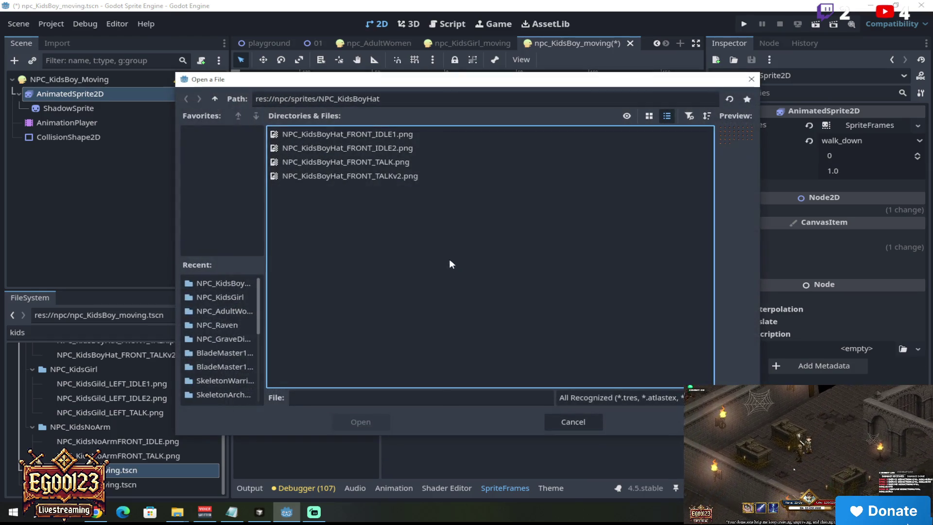
Add all 40 frames from NPC_KidsBoyHat_FRONT_IDLE2.png to walk_down, then start renaming it
{"action": "left_click", "coordinate": [436, 147]}
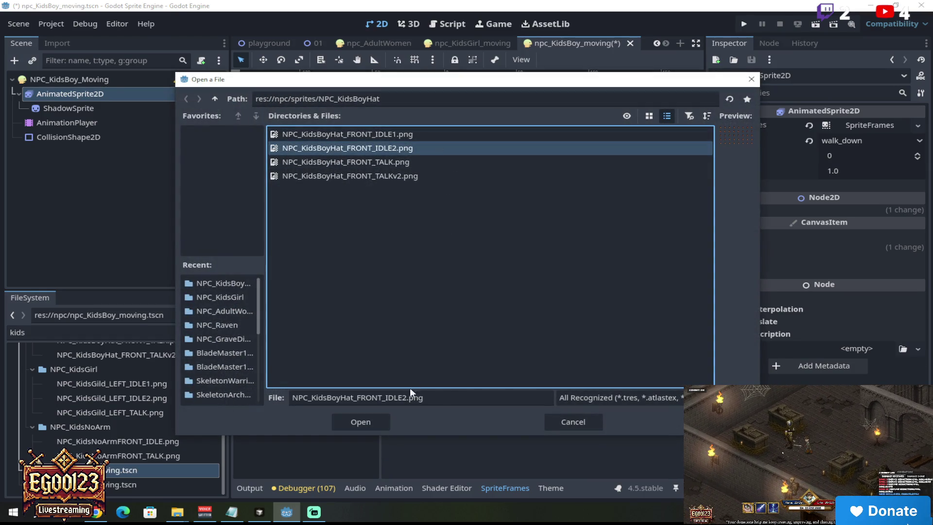
{"action": "left_click", "coordinate": [371, 422]}
{"action": "mouse_move", "coordinate": [283, 142]}
{"action": "left_mouse_down"}
{"action": "mouse_move", "coordinate": [516, 169]}
{"action": "mouse_move", "coordinate": [503, 132]}
{"action": "mouse_move", "coordinate": [394, 174]}
{"action": "mouse_move", "coordinate": [423, 176]}
{"action": "mouse_move", "coordinate": [317, 199]}
{"action": "mouse_move", "coordinate": [540, 217]}
{"action": "mouse_move", "coordinate": [292, 246]}
{"action": "mouse_move", "coordinate": [581, 249]}
{"action": "mouse_move", "coordinate": [301, 279]}
{"action": "mouse_move", "coordinate": [564, 291]}
{"action": "left_mouse_up"}
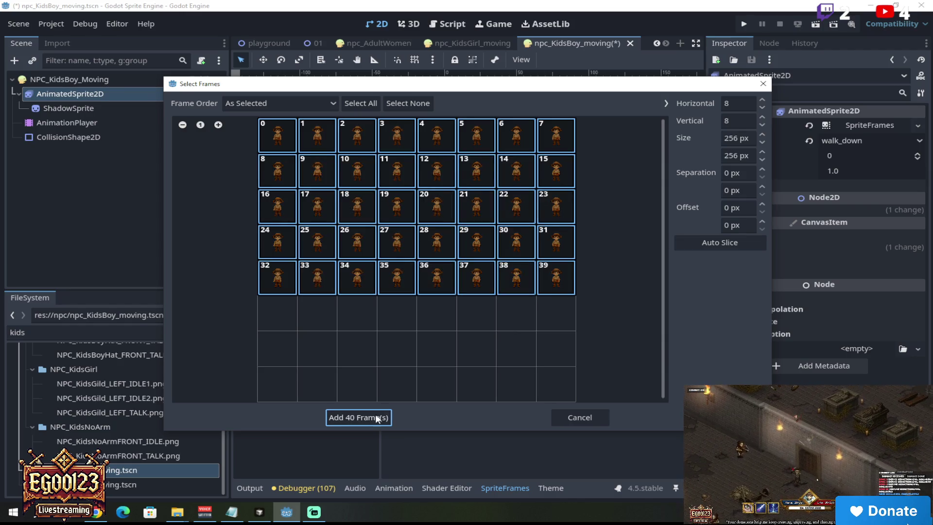
{"action": "left_click", "coordinate": [366, 417]}
{"action": "left_click", "coordinate": [278, 418]}
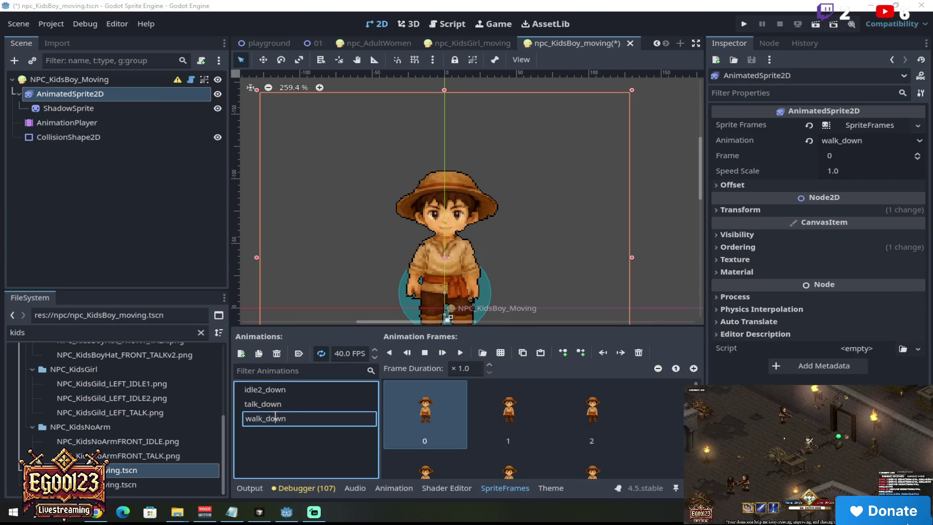
Rename walk_down to idle1_down and select the idle2_down animation
{"action": "type", "text": "idle1"}
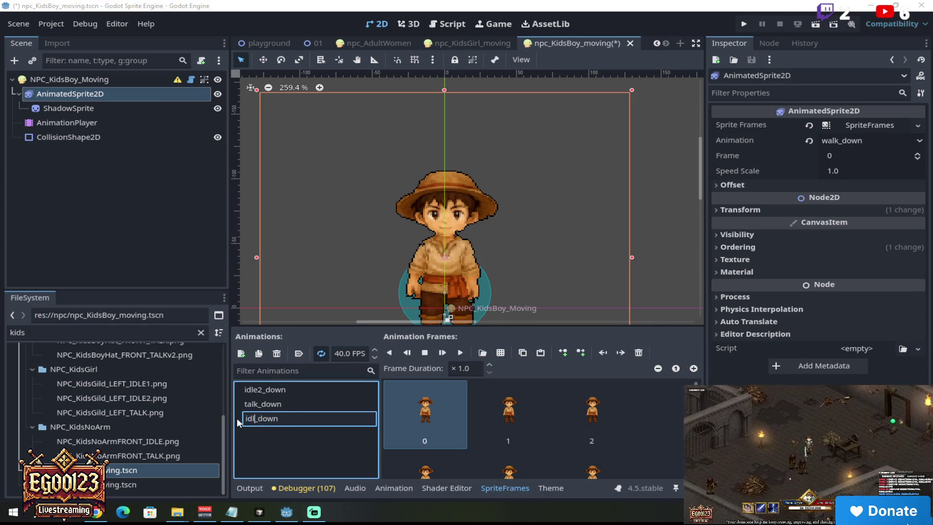
{"action": "key", "text": "Return"}
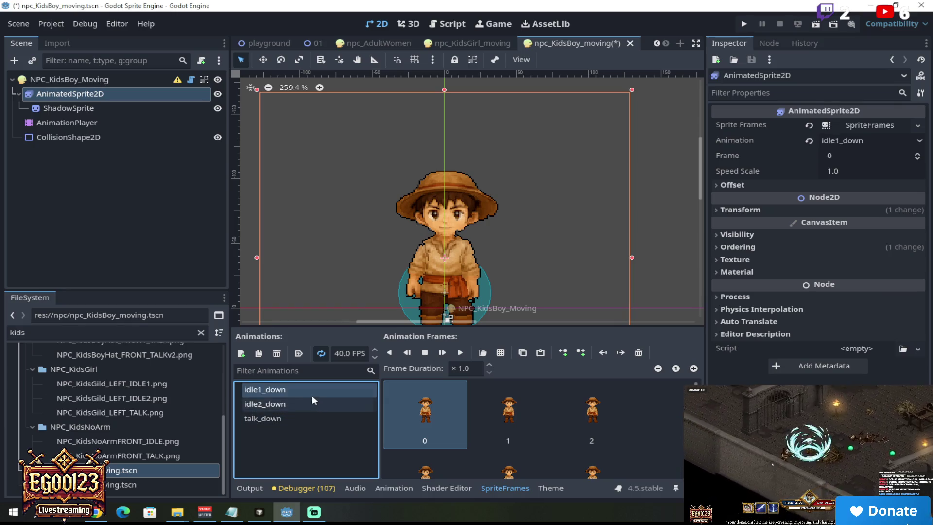
{"action": "left_click", "coordinate": [298, 403]}
{"action": "left_click", "coordinate": [299, 418]}
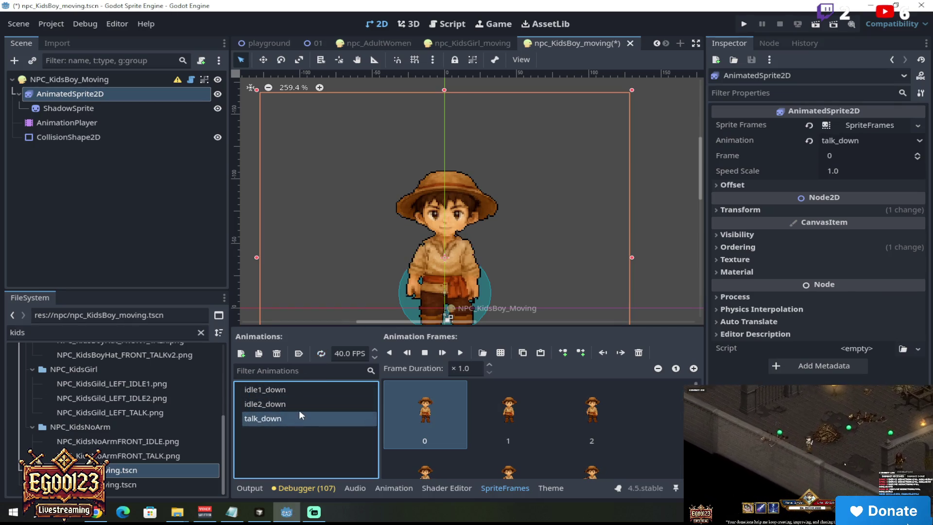
{"action": "left_click", "coordinate": [298, 403]}
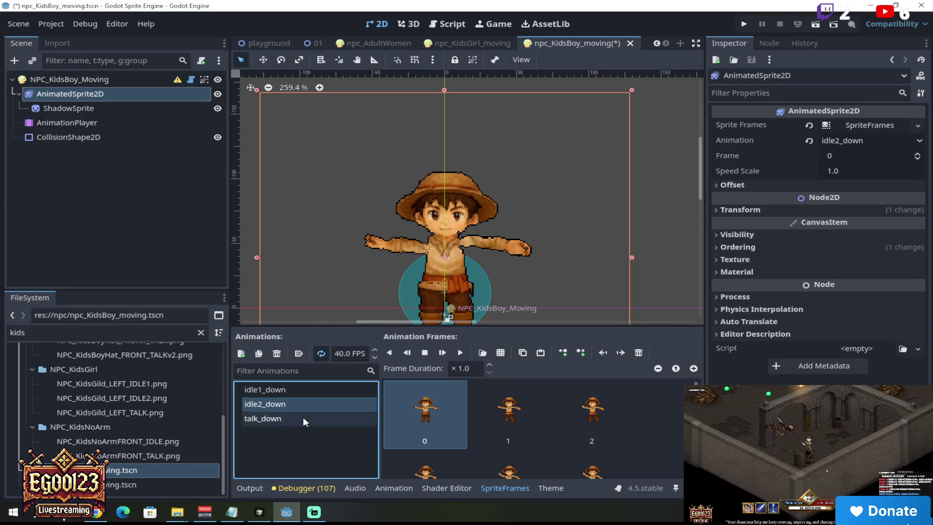
Play the idle2_down animation, then stop its preview
{"action": "left_click", "coordinate": [460, 353]}
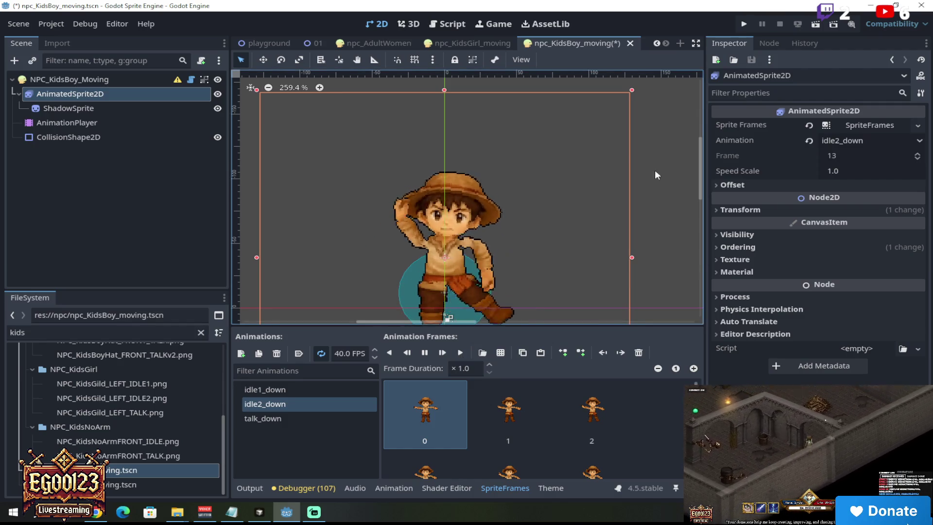
{"action": "scroll", "coordinate": [699, 191], "scroll_direction": "down", "scroll_amount": 3}
{"action": "scroll", "coordinate": [700, 188], "scroll_direction": "up", "scroll_amount": 2}
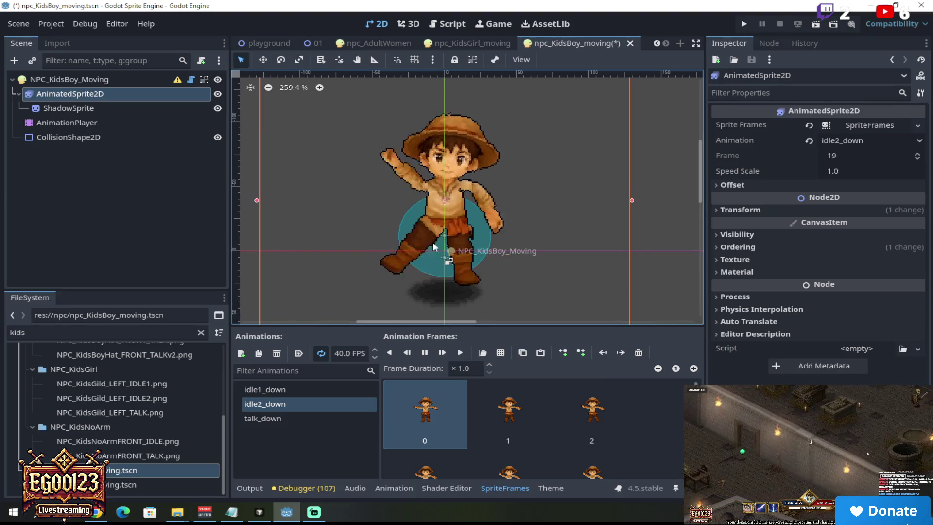
{"action": "left_click", "coordinate": [427, 353]}
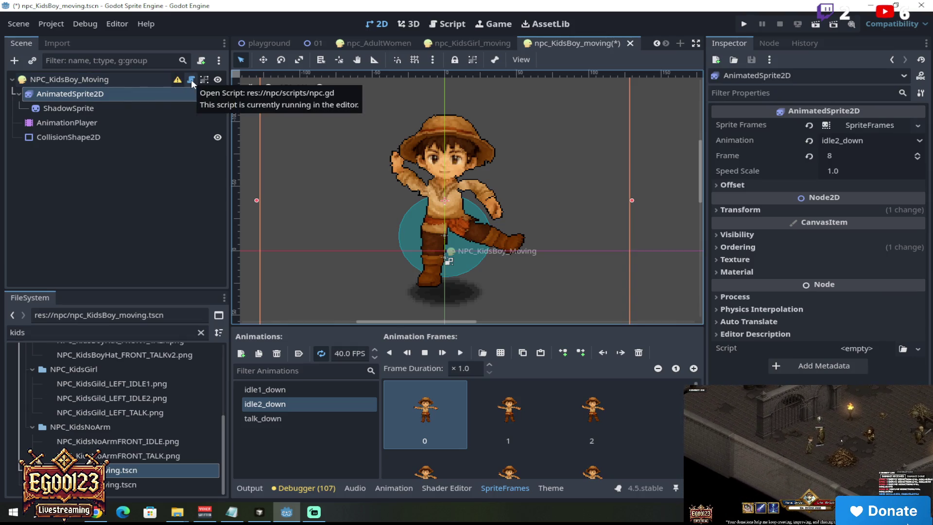
Detach the NPC_KidsBoy_Moving root's script and attach npc_static.gd instead
{"action": "left_click", "coordinate": [132, 78]}
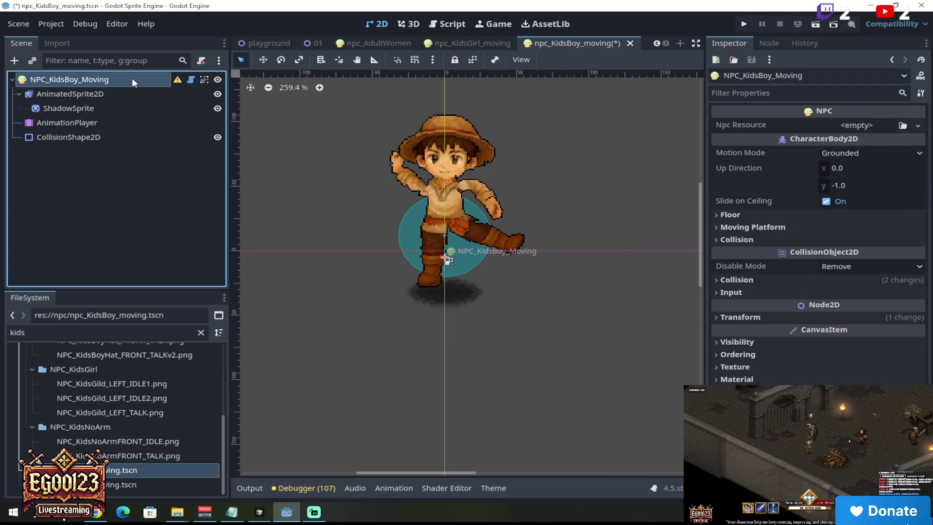
{"action": "right_click", "coordinate": [132, 78]}
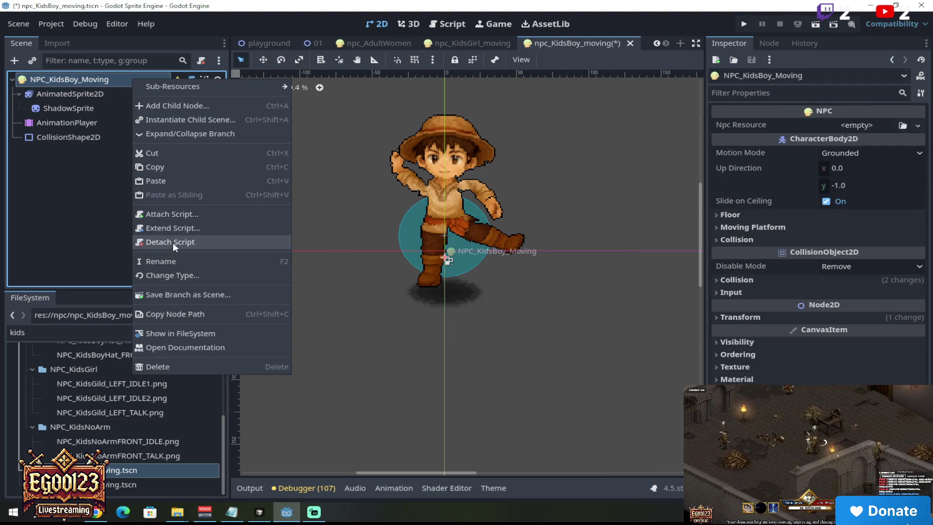
{"action": "left_click", "coordinate": [173, 242]}
{"action": "left_click_drag", "start_coordinate": [49, 329], "coordinate": [5, 332]}
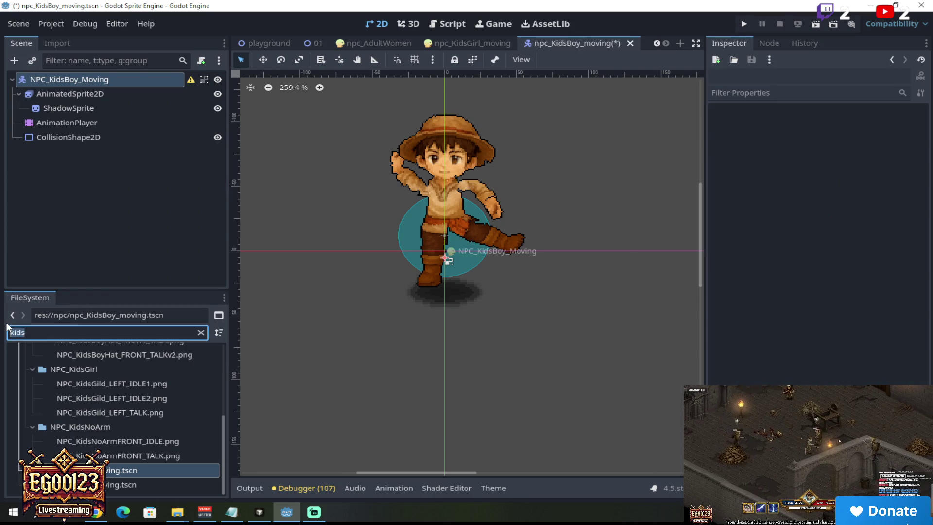
{"action": "type", "text": "stati"}
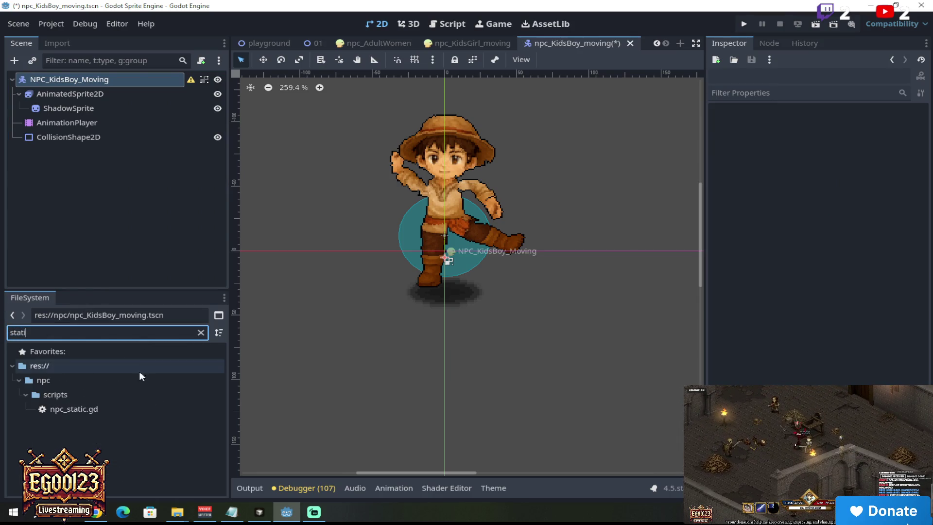
{"action": "left_click", "coordinate": [115, 412]}
{"action": "mouse_move", "coordinate": [103, 415]}
{"action": "left_mouse_down"}
{"action": "mouse_move", "coordinate": [271, 197]}
{"action": "mouse_move", "coordinate": [132, 81]}
{"action": "left_mouse_up"}
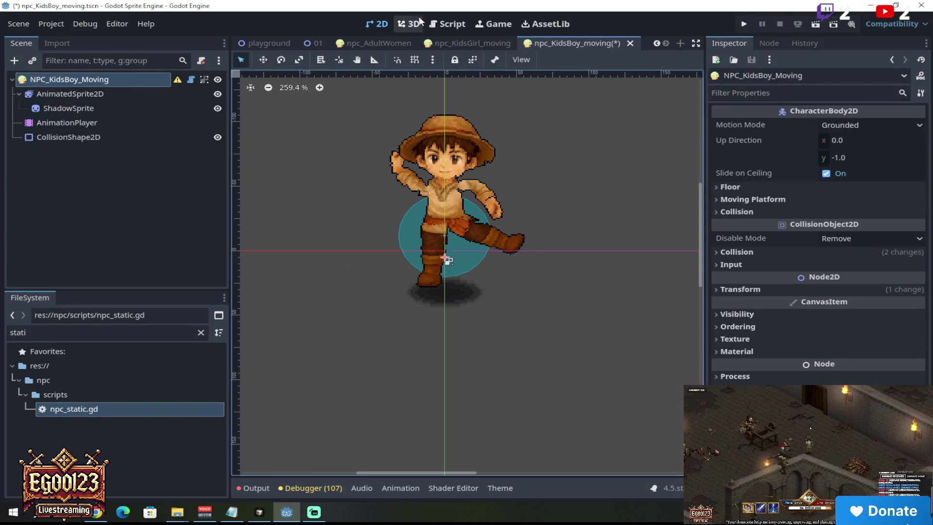
Save npc_KidsBoy_moving.tscn and switch to the level 01 scene
{"action": "left_click", "coordinate": [18, 23]}
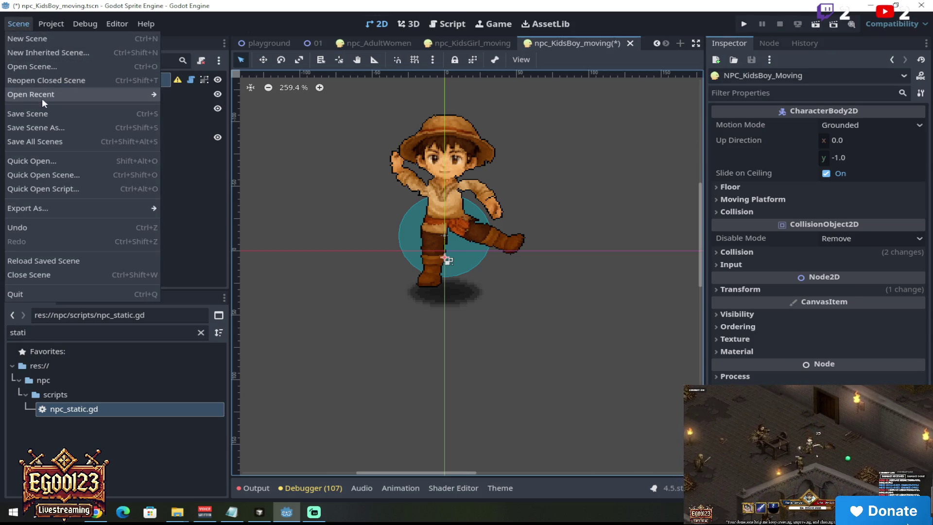
{"action": "left_click", "coordinate": [61, 135]}
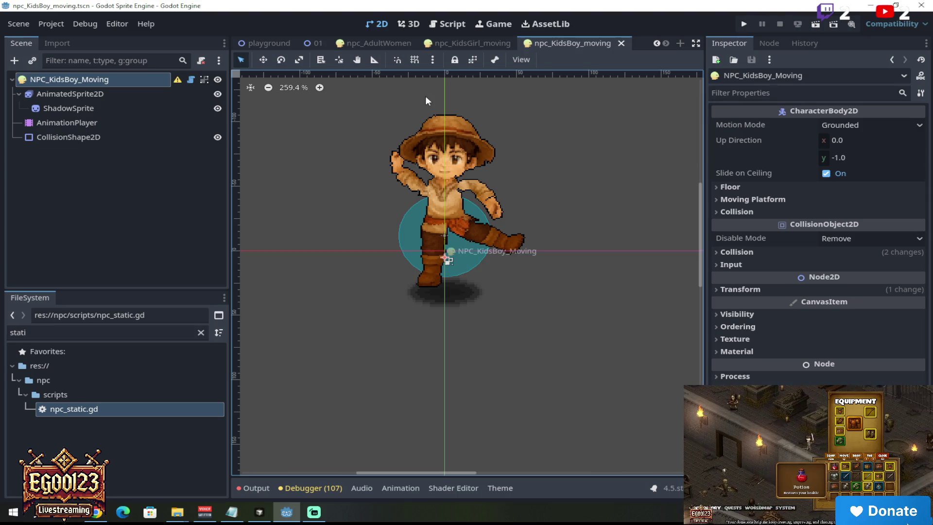
{"action": "left_click_drag", "start_coordinate": [700, 232], "coordinate": [701, 224]}
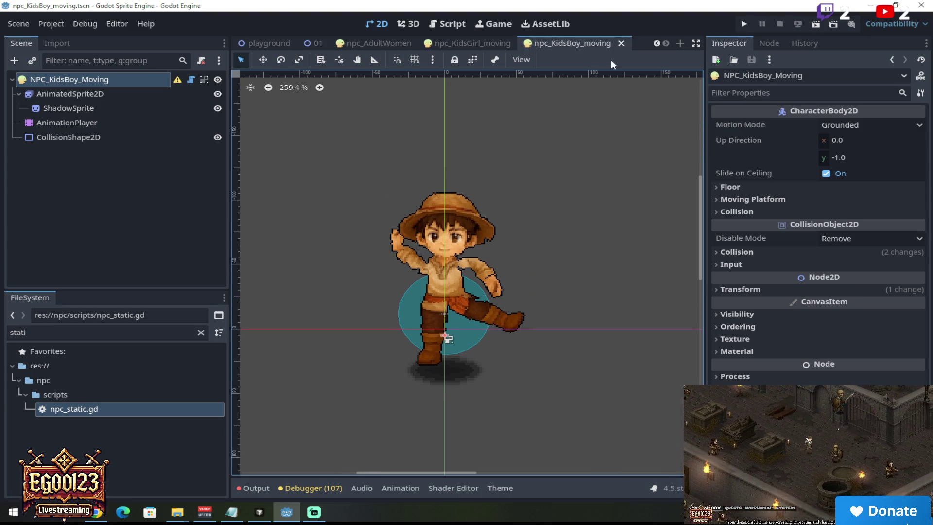
{"action": "left_click", "coordinate": [315, 42]}
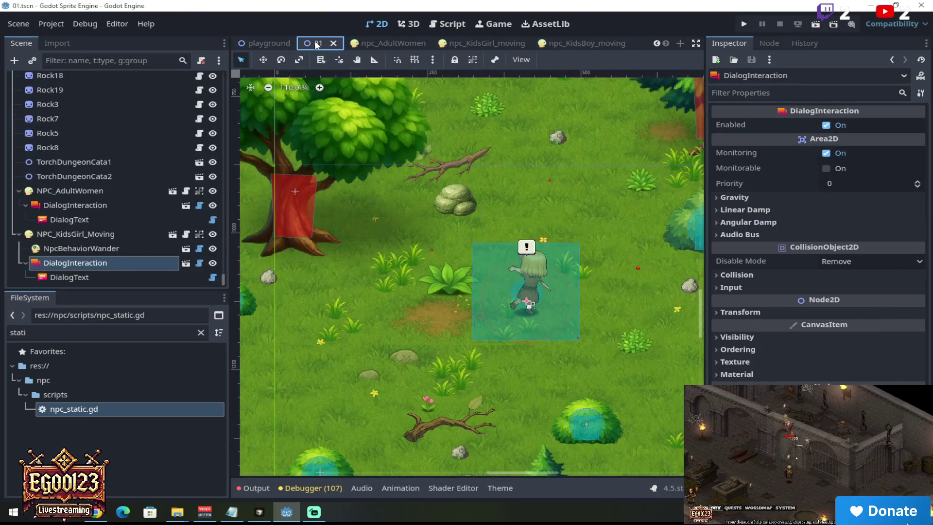
Filter the FileSystem for 'boy' and drop npc_KidsBoy_moving.tscn into the forest above the girl NPC
{"action": "double_click", "coordinate": [6, 332]}
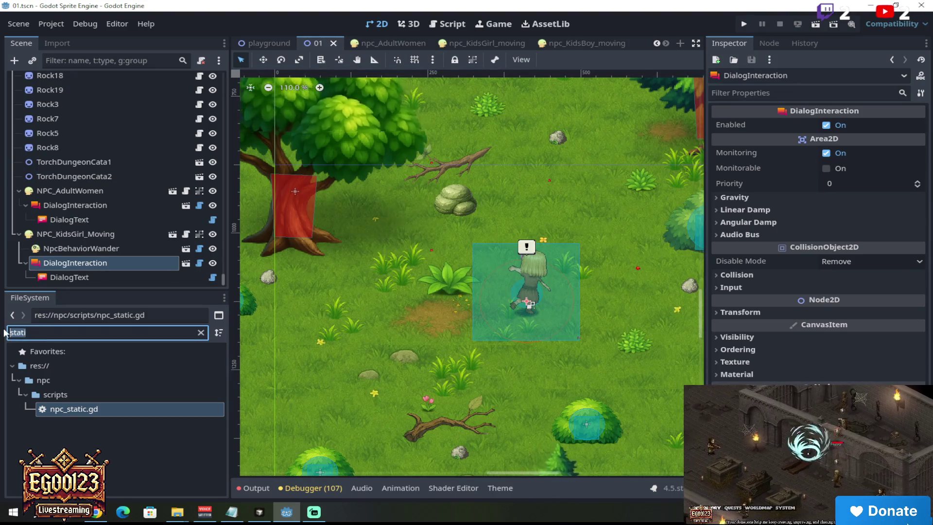
{"action": "type", "text": "boy"}
{"action": "mouse_move", "coordinate": [121, 481]}
{"action": "left_mouse_down"}
{"action": "mouse_move", "coordinate": [534, 221]}
{"action": "mouse_move", "coordinate": [535, 202]}
{"action": "left_mouse_up"}
{"action": "left_click_drag", "start_coordinate": [535, 201], "coordinate": [535, 201]}
{"action": "scroll", "coordinate": [550, 173], "scroll_direction": "down", "scroll_amount": 5}
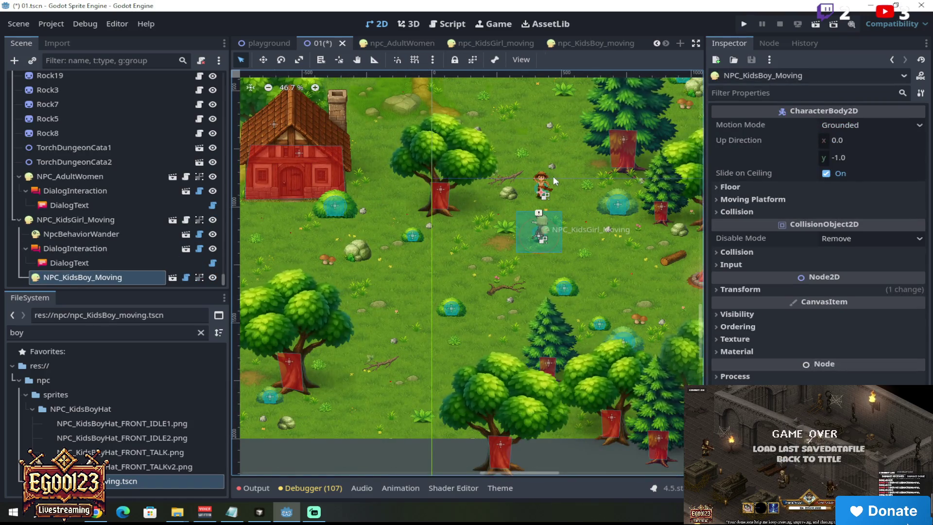
{"action": "scroll", "coordinate": [550, 176], "scroll_direction": "up", "scroll_amount": 7}
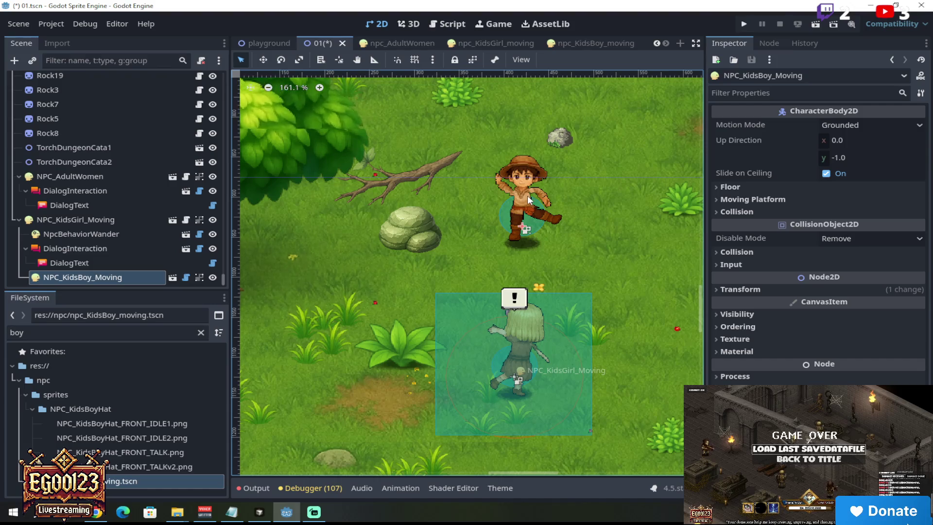
Set NPC_KidsBoy_Moving's Transform scale to 0.9
{"action": "left_click", "coordinate": [101, 221]}
{"action": "left_click", "coordinate": [92, 277]}
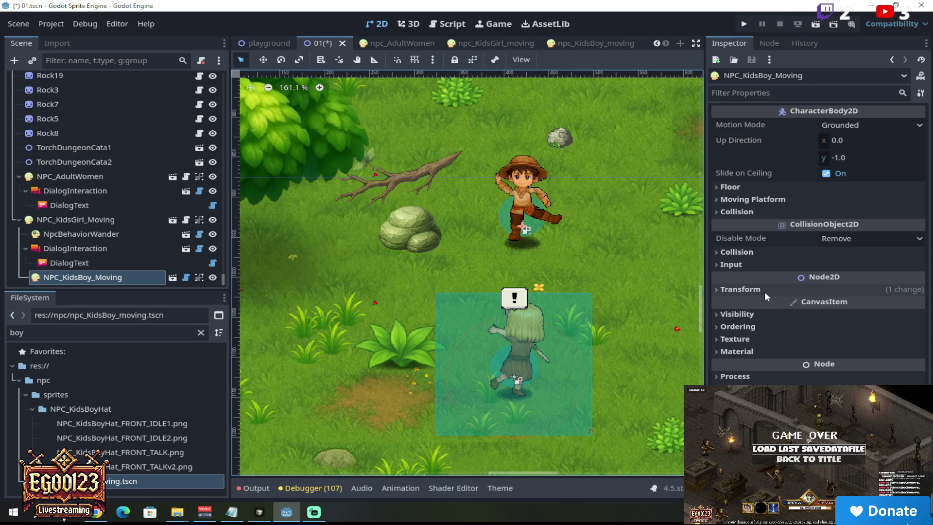
{"action": "left_click", "coordinate": [765, 290]}
{"action": "left_click", "coordinate": [854, 359]}
{"action": "type", "text": "0.9"}
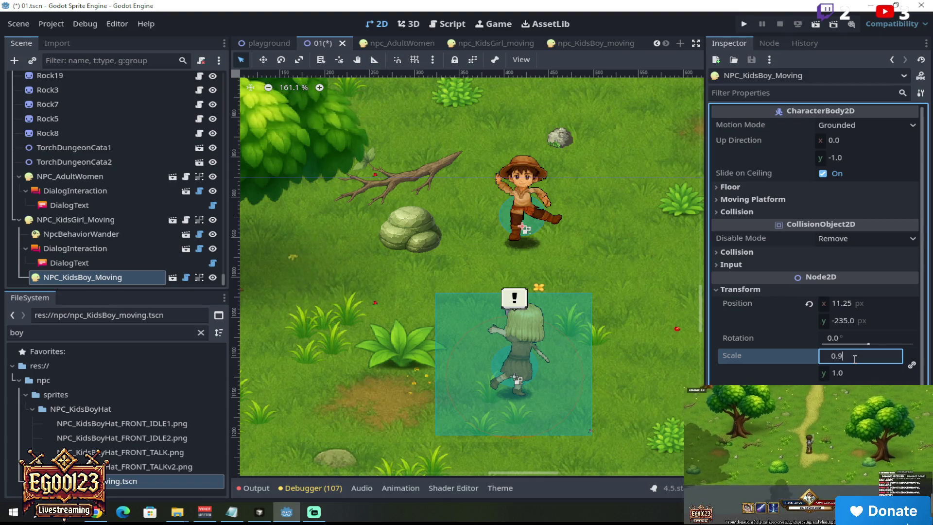
{"action": "key", "text": "Tab"}
{"action": "type", "text": "0.9"}
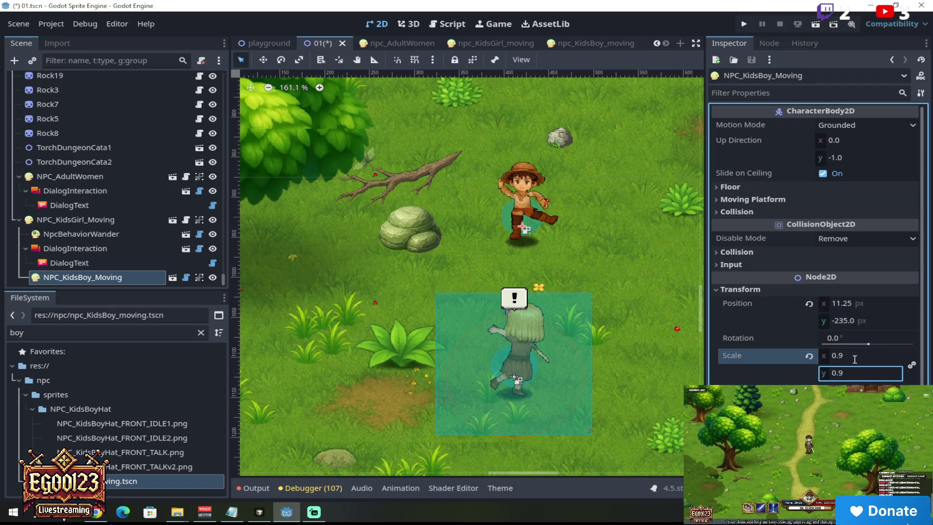
{"action": "scroll", "coordinate": [586, 226], "scroll_direction": "down", "scroll_amount": 6}
{"action": "scroll", "coordinate": [569, 207], "scroll_direction": "up", "scroll_amount": 7}
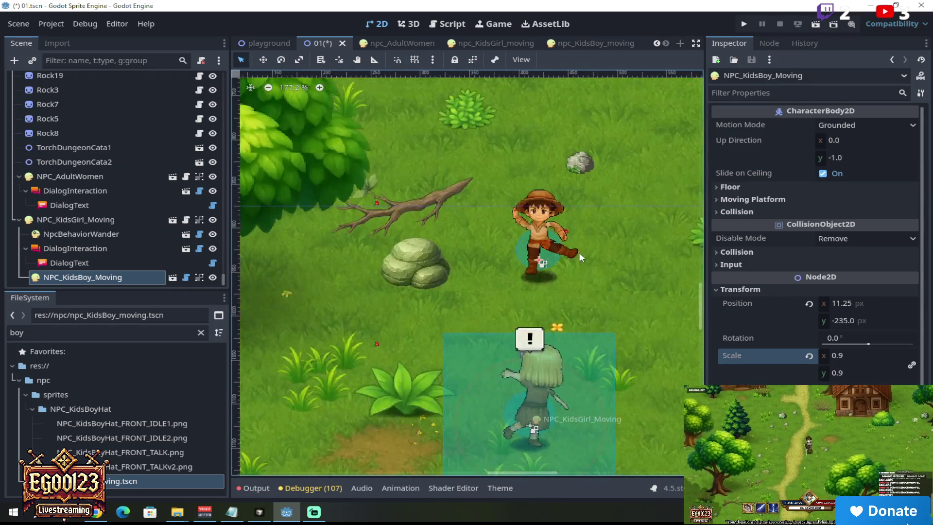
{"action": "scroll", "coordinate": [581, 252], "scroll_direction": "down", "scroll_amount": 4}
{"action": "scroll", "coordinate": [599, 279], "scroll_direction": "up", "scroll_amount": 3}
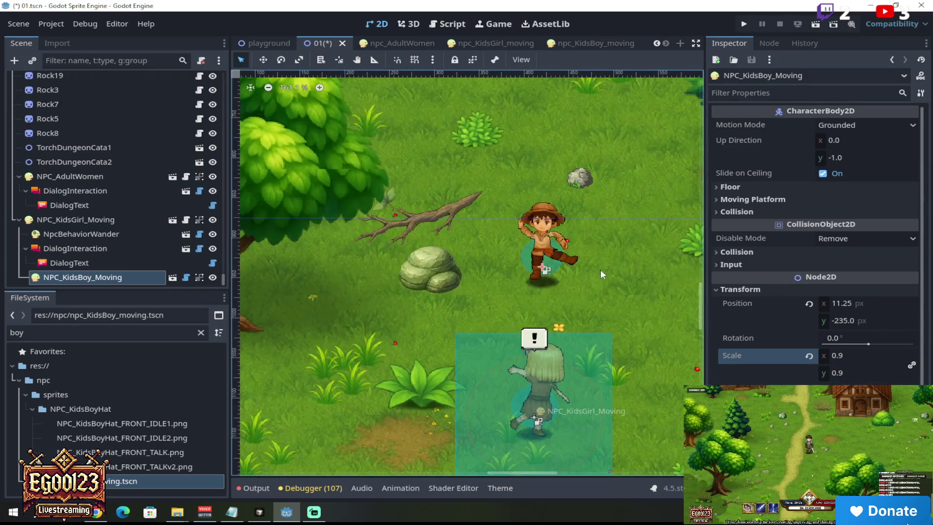
{"action": "scroll", "coordinate": [587, 278], "scroll_direction": "down", "scroll_amount": 5}
{"action": "scroll", "coordinate": [587, 275], "scroll_direction": "up", "scroll_amount": 3}
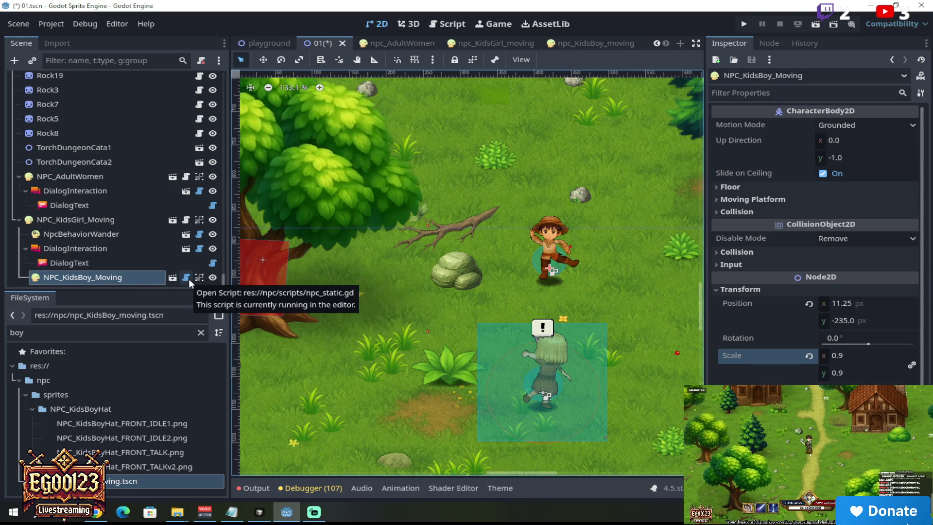
Copy the adult woman's DialogInteraction node and paste it as a child of NPC_KidsBoy_Moving
{"action": "left_click", "coordinate": [120, 193]}
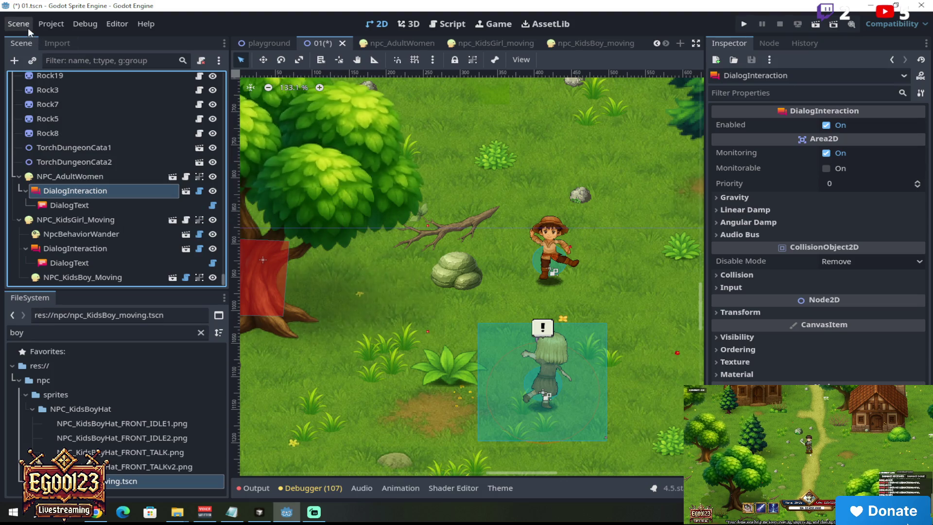
{"action": "left_click", "coordinate": [115, 275]}
{"action": "right_click", "coordinate": [103, 192]}
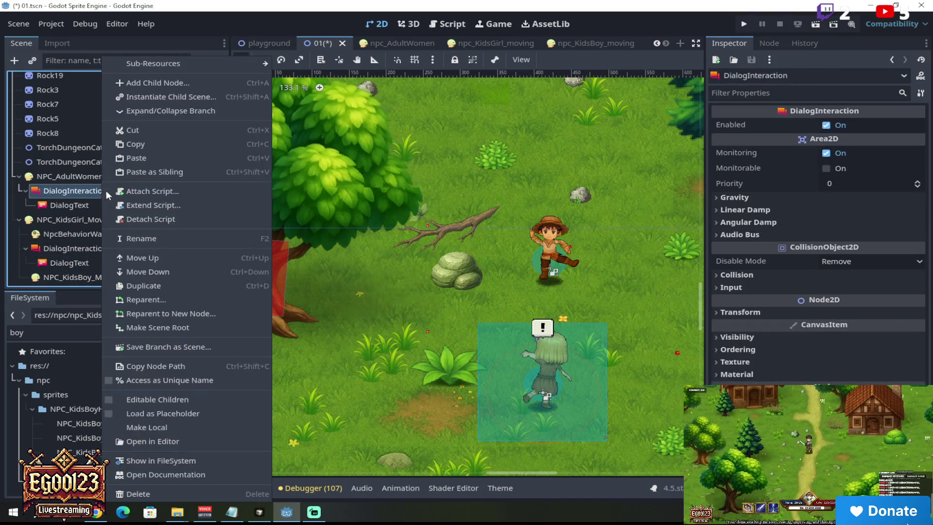
{"action": "left_click", "coordinate": [110, 275]}
{"action": "right_click", "coordinate": [110, 275]}
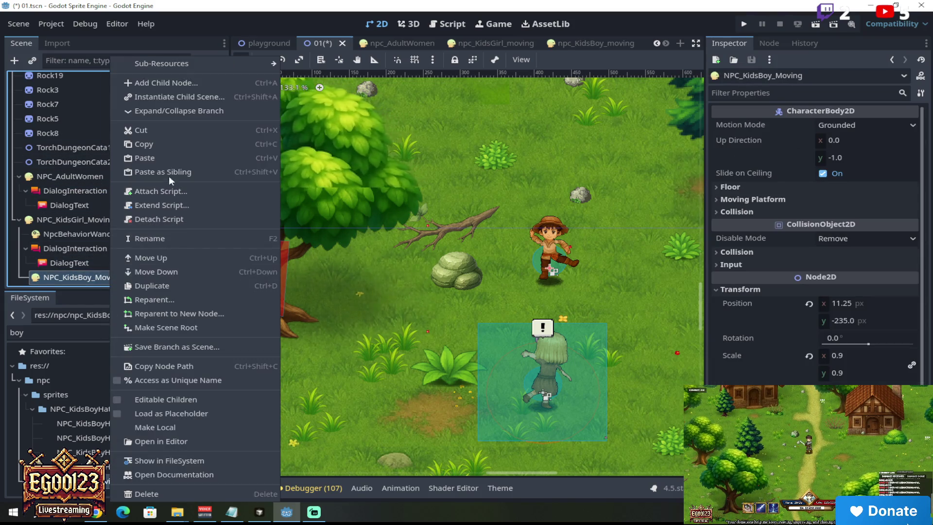
{"action": "left_click", "coordinate": [163, 158]}
Select the boy's new DialogInteraction child to show it in the Inspector
{"action": "scroll", "coordinate": [550, 257], "scroll_direction": "down", "scroll_amount": 6}
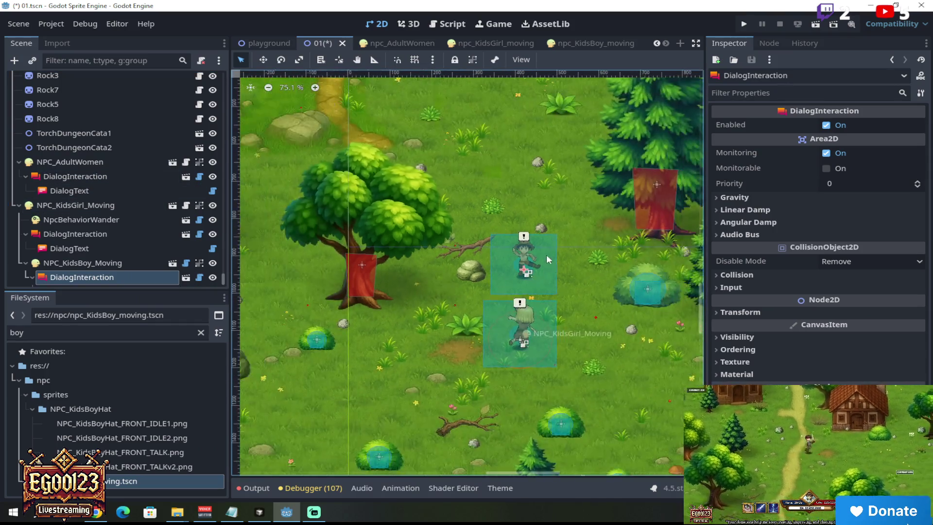
{"action": "scroll", "coordinate": [550, 258], "scroll_direction": "up", "scroll_amount": 11}
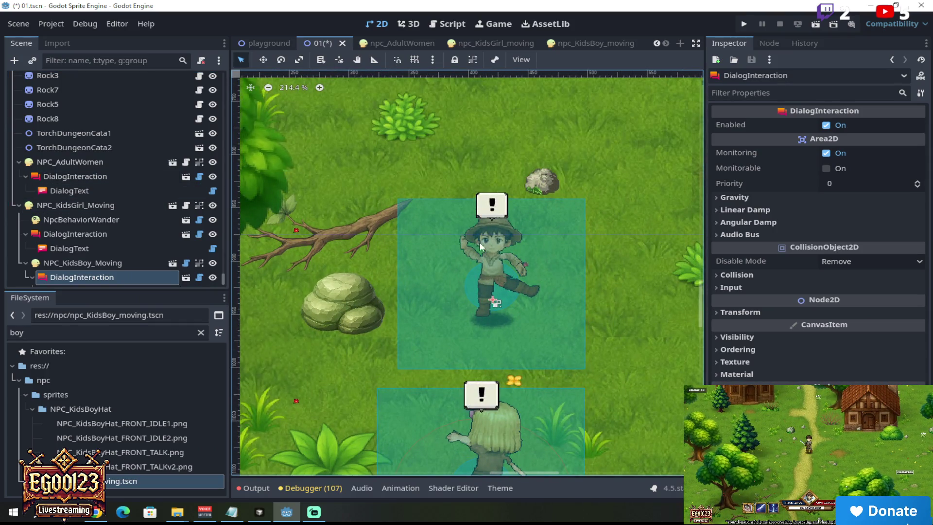
{"action": "scroll", "coordinate": [531, 284], "scroll_direction": "down", "scroll_amount": 8}
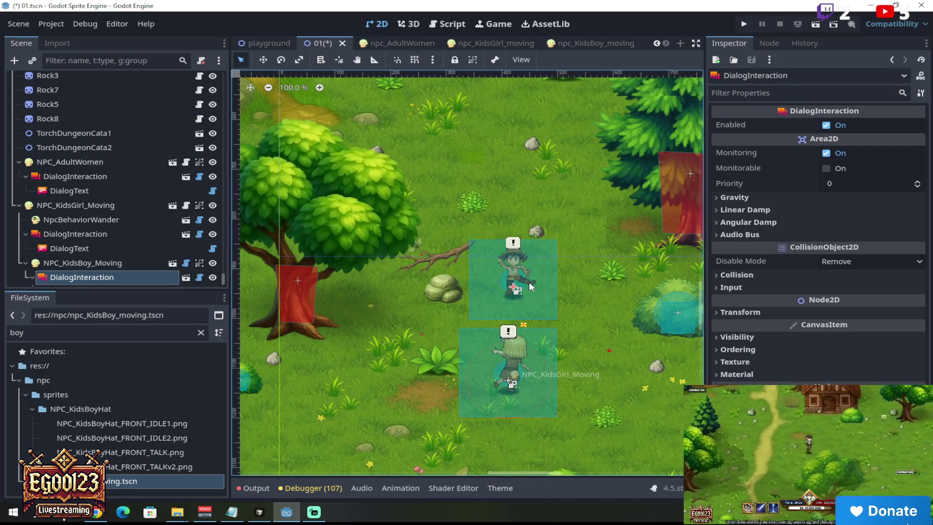
{"action": "scroll", "coordinate": [531, 286], "scroll_direction": "down", "scroll_amount": 9}
{"action": "scroll", "coordinate": [537, 290], "scroll_direction": "up", "scroll_amount": 15}
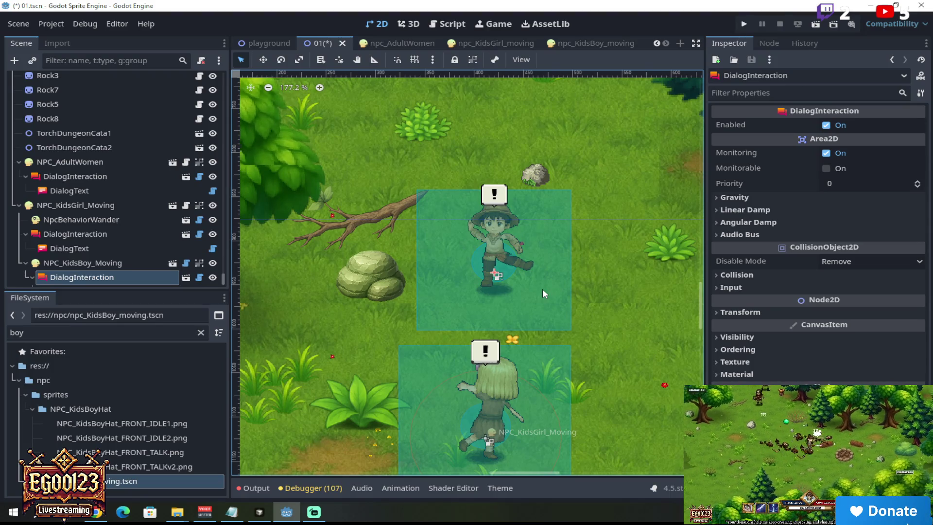
{"action": "scroll", "coordinate": [543, 289], "scroll_direction": "down", "scroll_amount": 6}
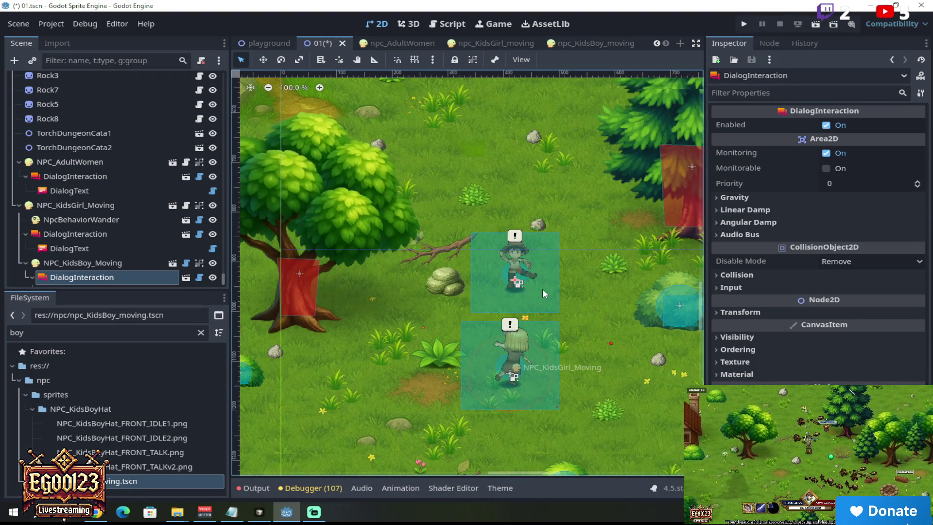
{"action": "scroll", "coordinate": [542, 289], "scroll_direction": "down", "scroll_amount": 4}
{"action": "scroll", "coordinate": [542, 289], "scroll_direction": "down", "scroll_amount": 4}
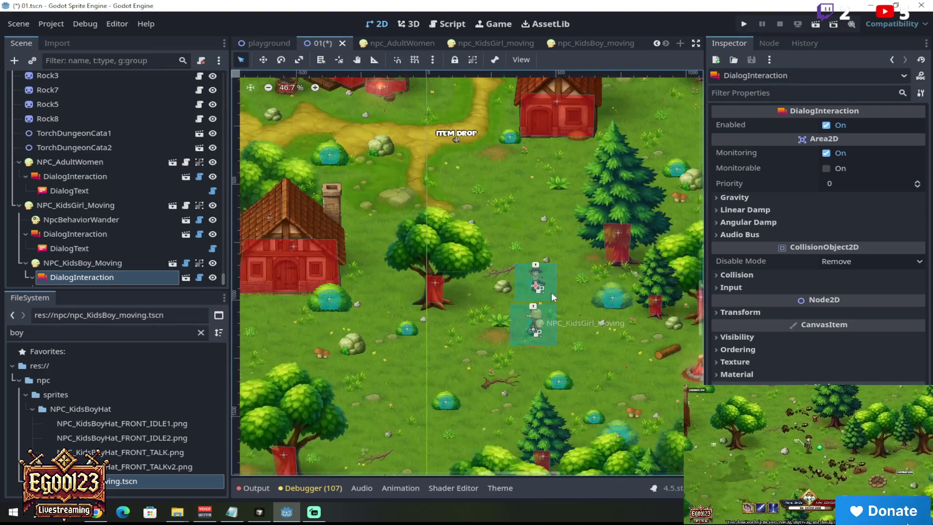
{"action": "scroll", "coordinate": [551, 292], "scroll_direction": "up", "scroll_amount": 12}
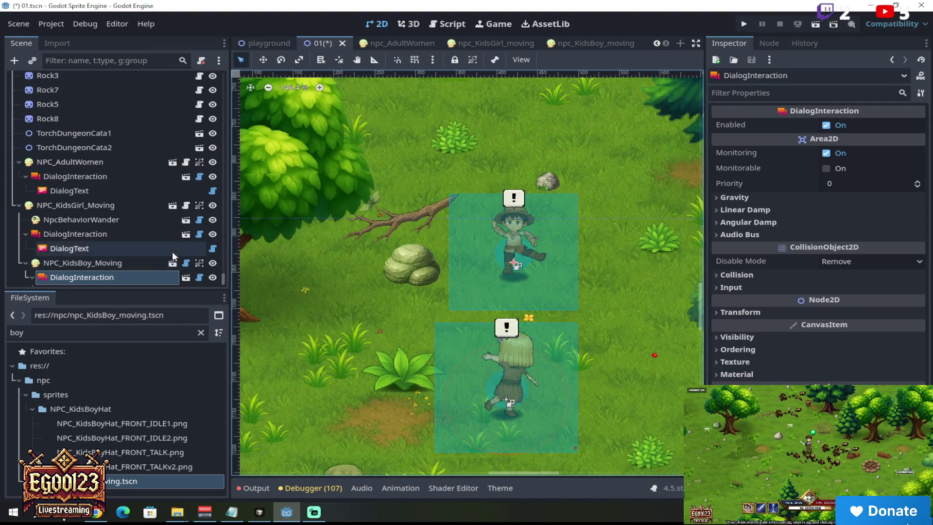
{"action": "scroll", "coordinate": [172, 251], "scroll_direction": "down", "scroll_amount": 1}
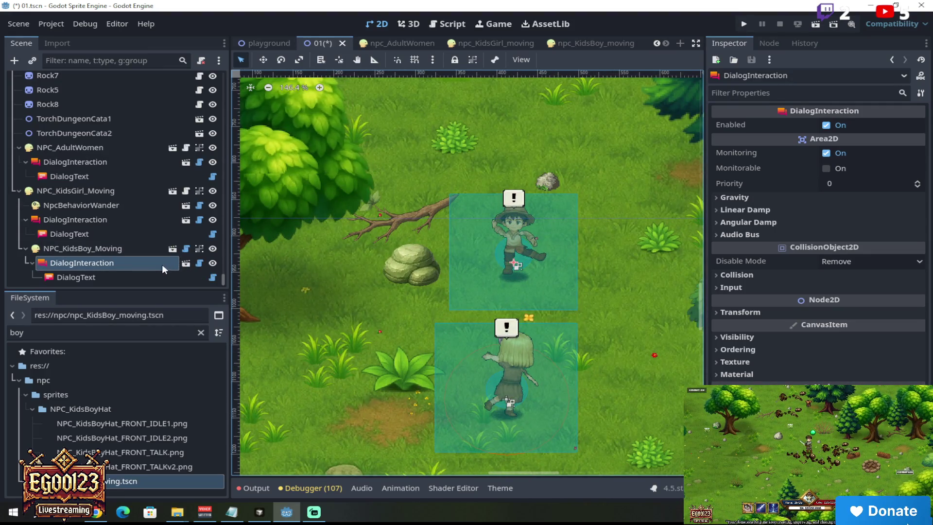
{"action": "left_click", "coordinate": [134, 250]}
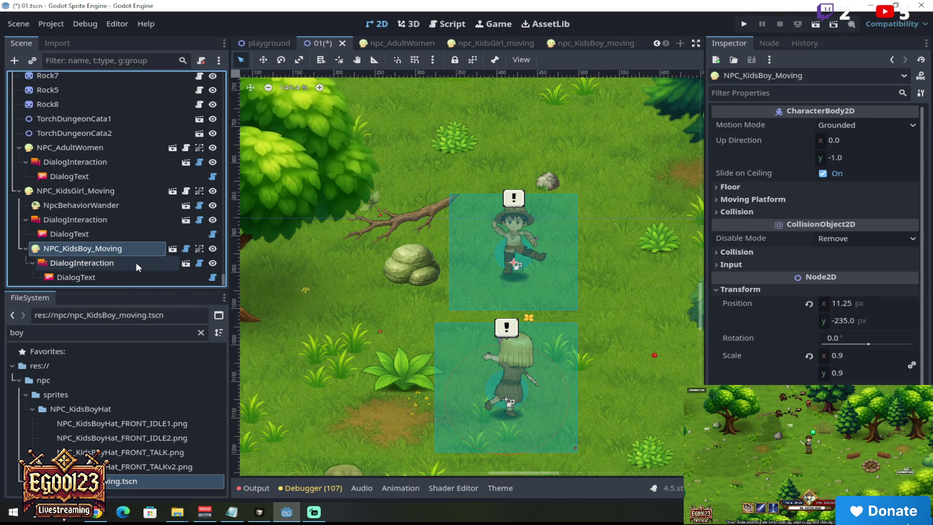
{"action": "left_click", "coordinate": [136, 264]}
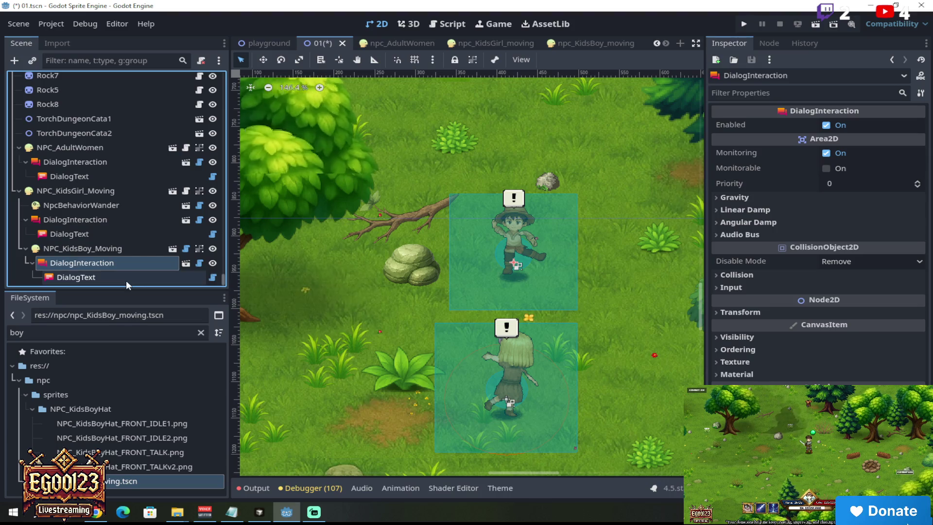
Replace the boy's DialogText line with 'Play with me! YA NAH YA!'
{"action": "left_click", "coordinate": [126, 281]}
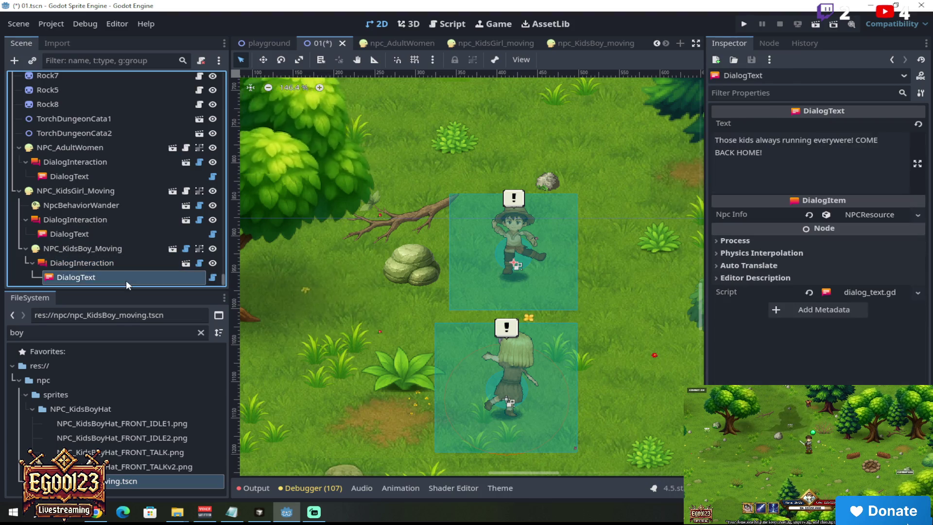
{"action": "left_click", "coordinate": [772, 152]}
{"action": "key", "text": "ctrl+a"}
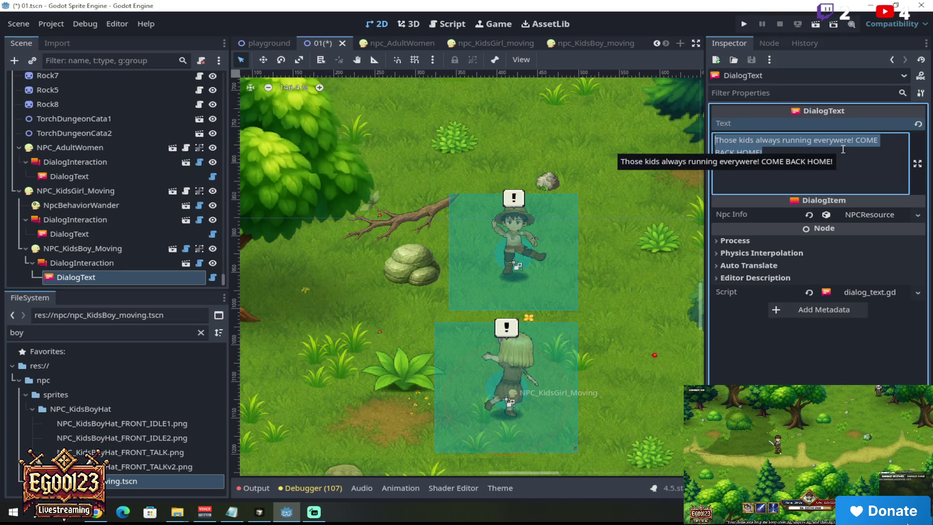
{"action": "type", "text": "Play with me!"}
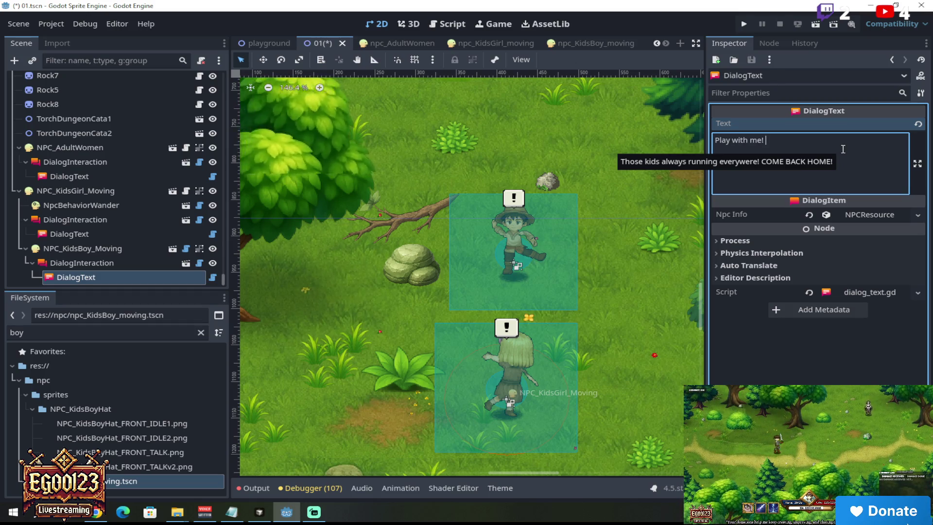
{"action": "type", "text": " YA N"}
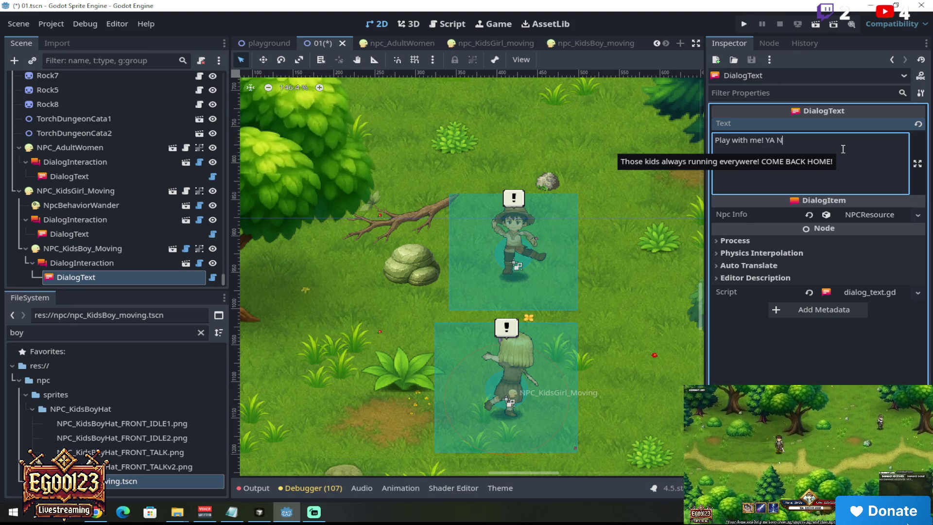
{"action": "type", "text": "AH YA!"}
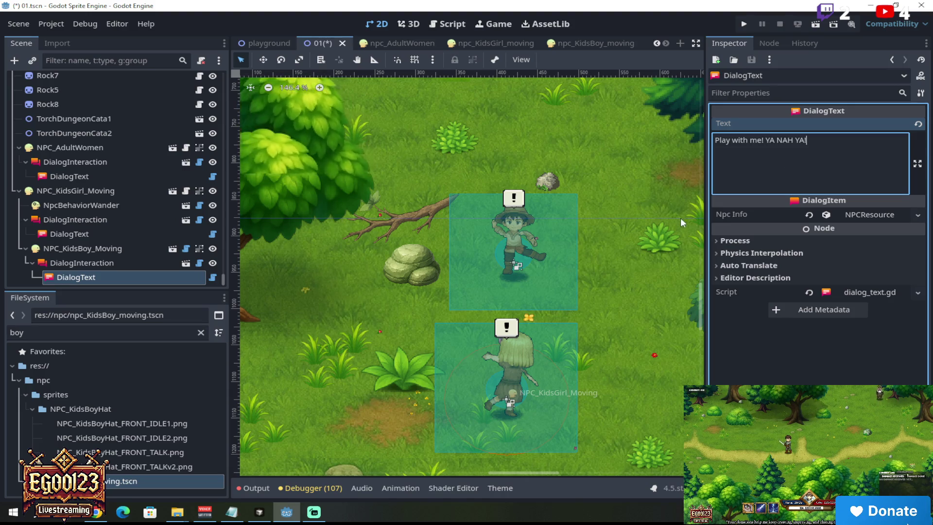
{"action": "left_click", "coordinate": [97, 277]}
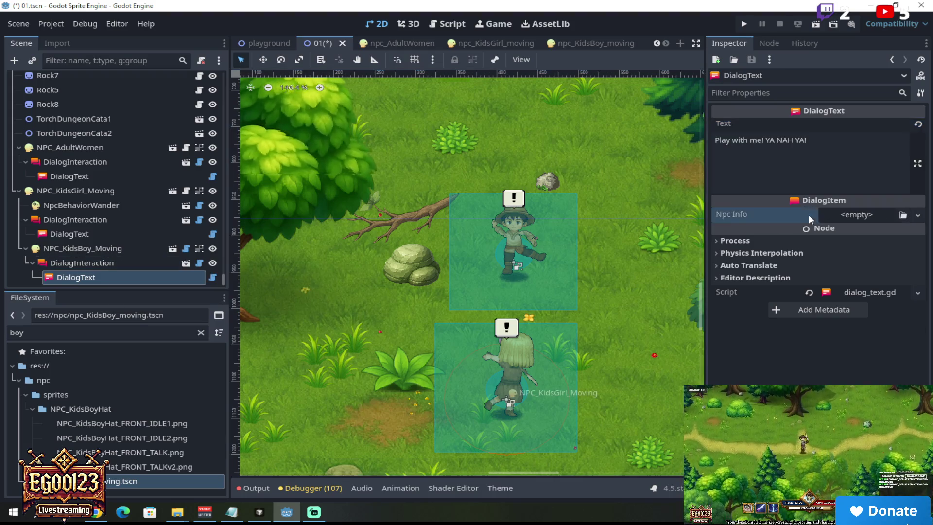
Replace Npc Info with a new NPCResource whose Npc Name is 'Little boy'
{"action": "left_click", "coordinate": [809, 214]}
{"action": "left_click", "coordinate": [841, 218]}
{"action": "left_click", "coordinate": [894, 244]}
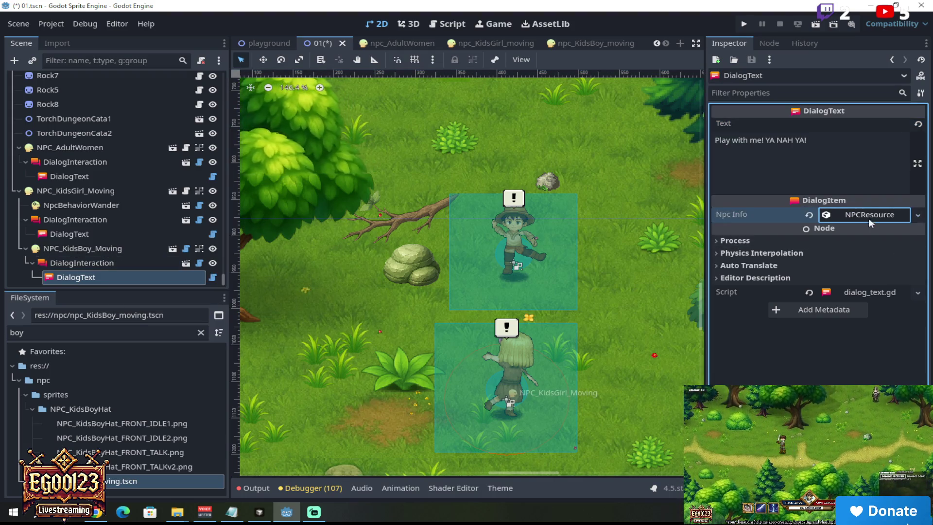
{"action": "left_click", "coordinate": [865, 214]}
{"action": "left_click", "coordinate": [873, 232]}
{"action": "type", "text": "Litt"}
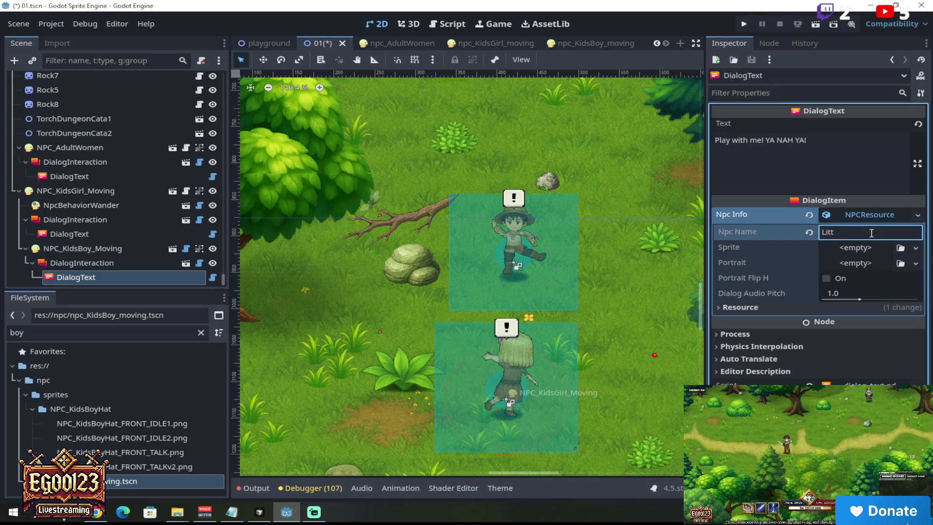
{"action": "type", "text": "le boy"}
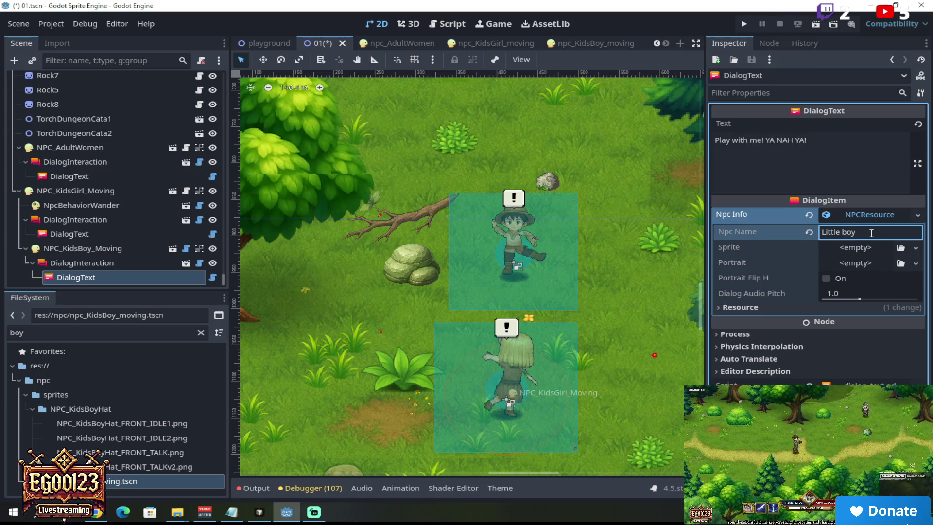
{"action": "left_click", "coordinate": [772, 256]}
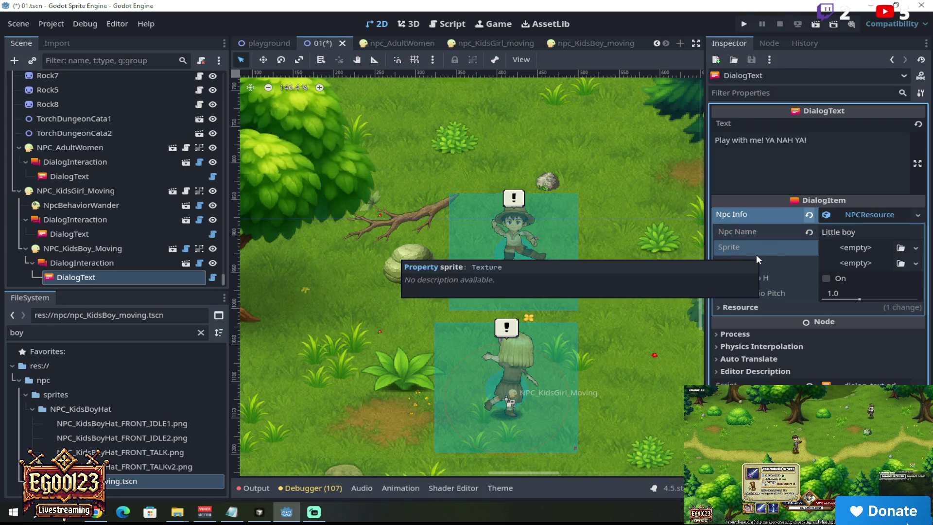
Assign a kid talk sprite as the NPC's Portrait texture
{"action": "left_click", "coordinate": [900, 263]}
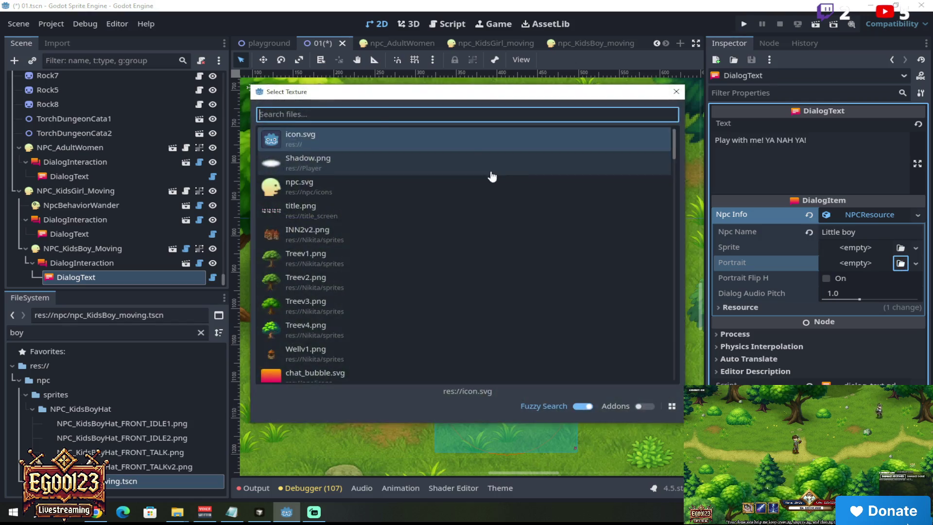
{"action": "type", "text": "kid"}
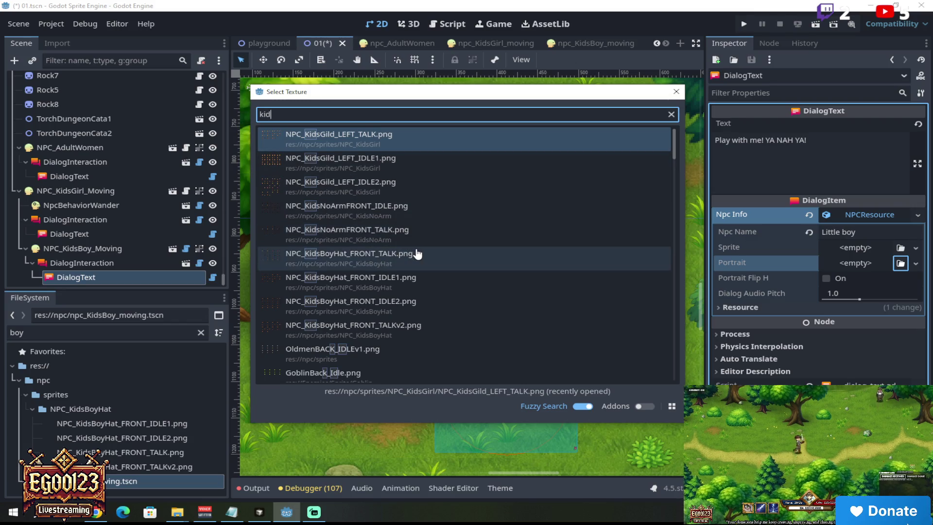
{"action": "double_click", "coordinate": [414, 208]}
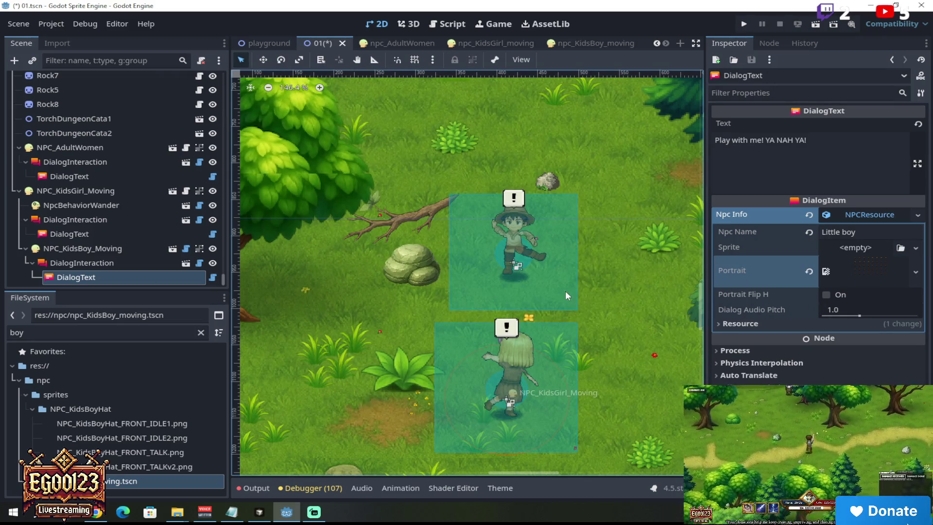
{"action": "scroll", "coordinate": [572, 262], "scroll_direction": "up", "scroll_amount": 3}
{"action": "scroll", "coordinate": [572, 267], "scroll_direction": "down", "scroll_amount": 3}
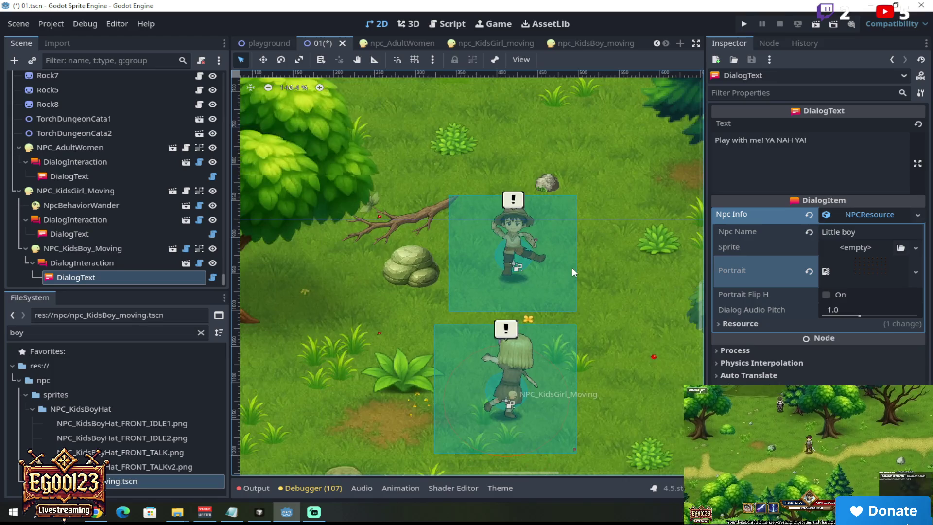
{"action": "left_click", "coordinate": [119, 249]}
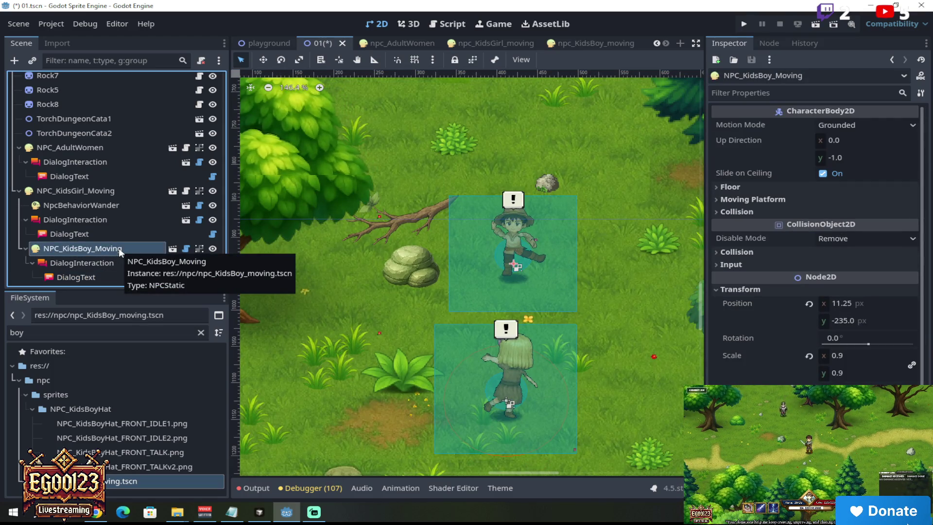
Open the npc_KidsBoy_moving scene and inspect the boy's animated sprite frames
{"action": "right_click", "coordinate": [119, 248]}
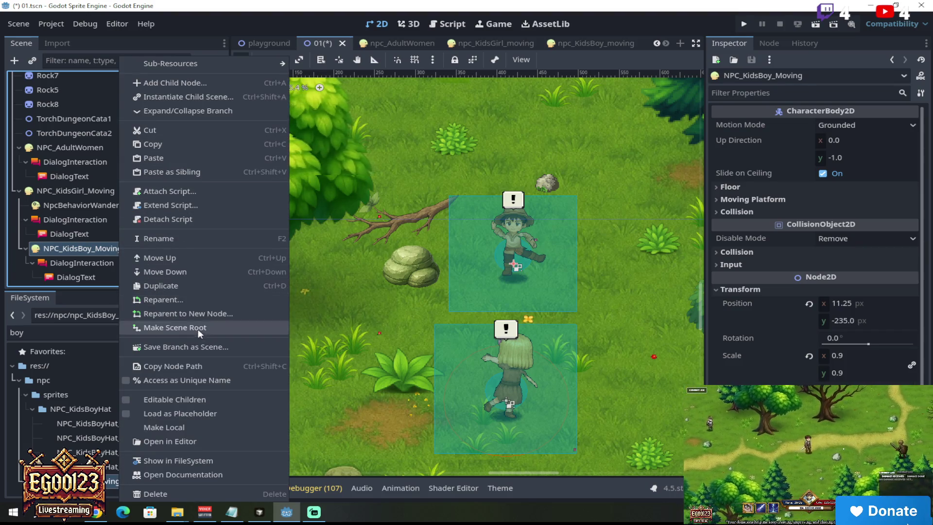
{"action": "left_click", "coordinate": [201, 362]}
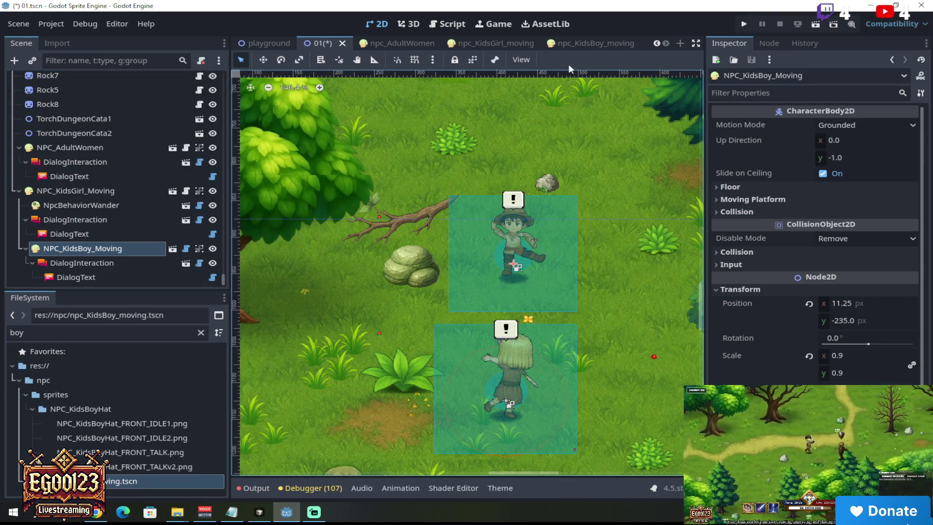
{"action": "left_click", "coordinate": [597, 41]}
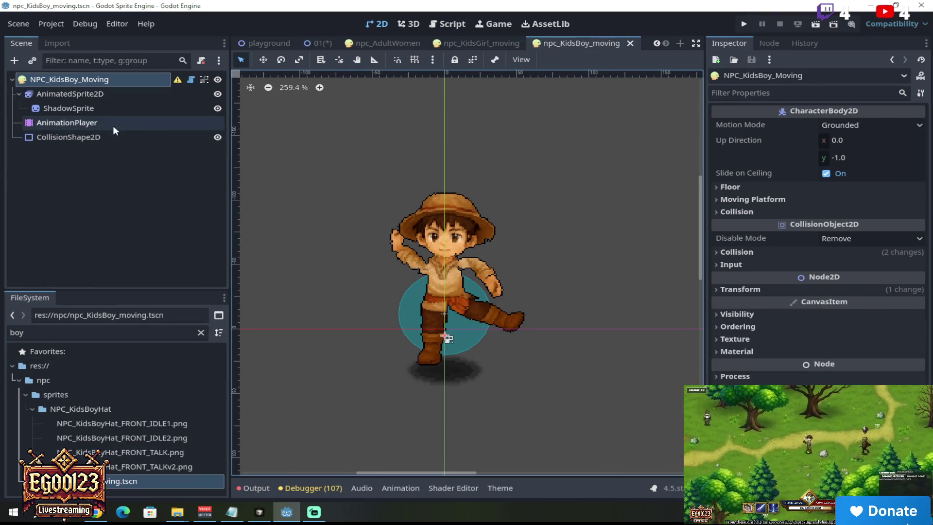
{"action": "left_click", "coordinate": [111, 94]}
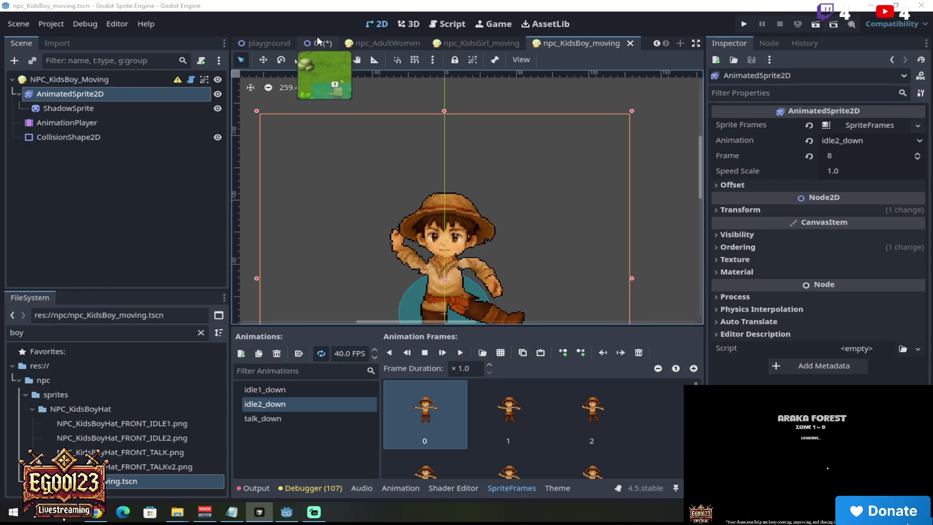
In level 01, move NPC_KidsBoy_Moving above NPC_KidsGirl_Moving and save the scene
{"action": "left_click", "coordinate": [318, 43]}
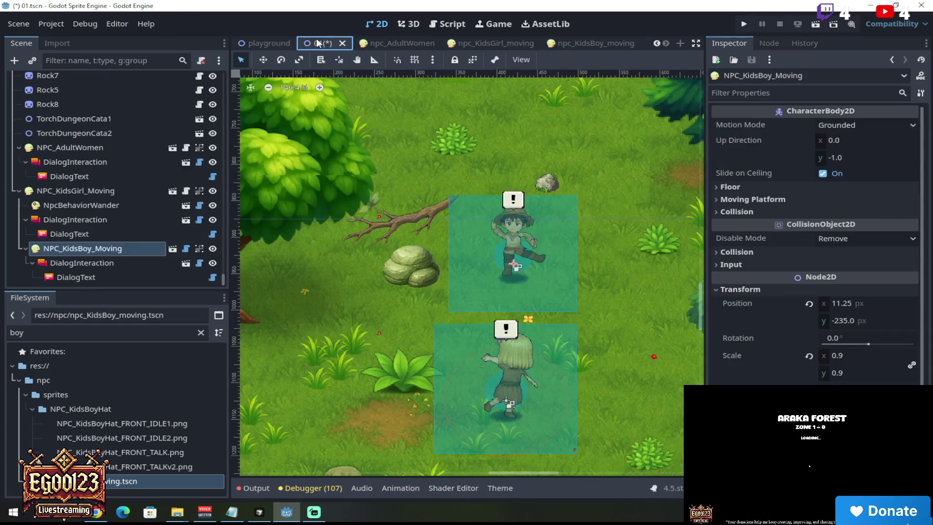
{"action": "left_click_drag", "start_coordinate": [97, 248], "coordinate": [100, 193]}
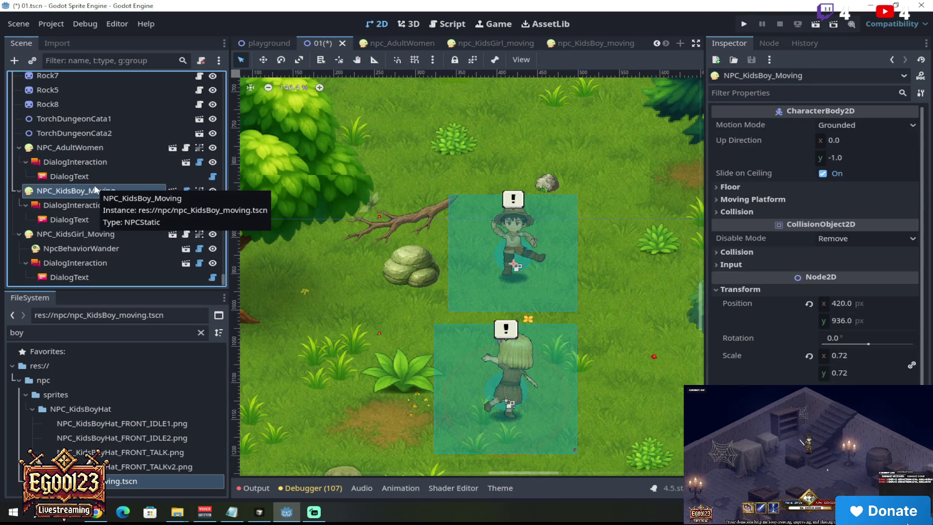
{"action": "right_click", "coordinate": [71, 190]}
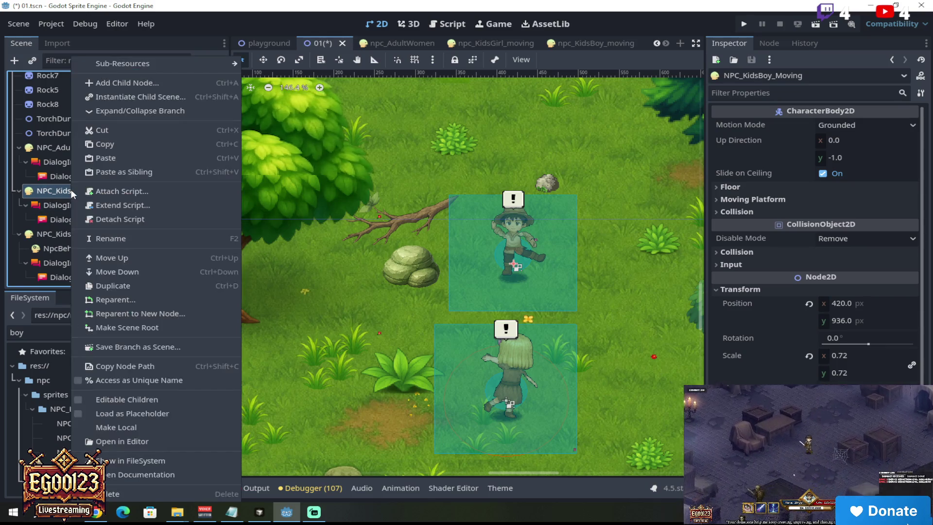
{"action": "key", "text": "Escape"}
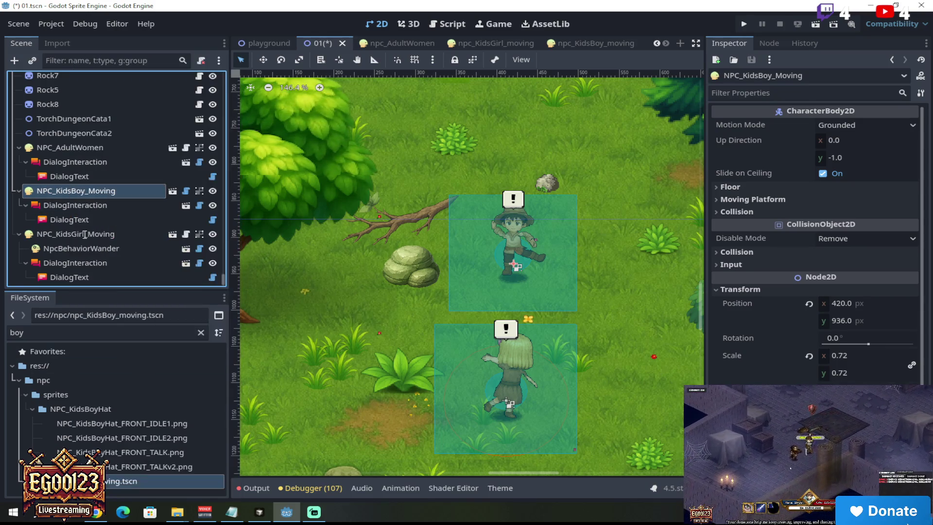
{"action": "left_click", "coordinate": [20, 24]}
{"action": "left_click", "coordinate": [41, 140]}
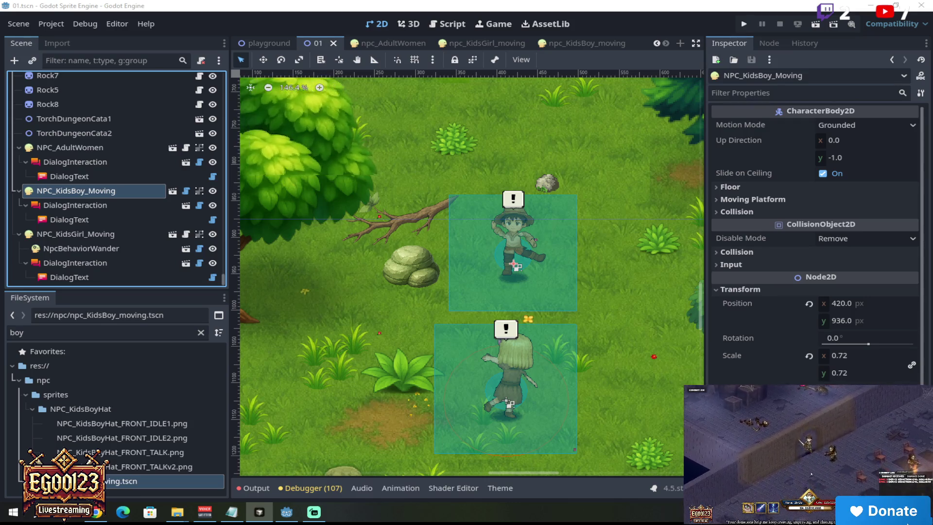
Reload the modified 01 scene from disk and run the current scene
{"action": "left_click", "coordinate": [491, 232]}
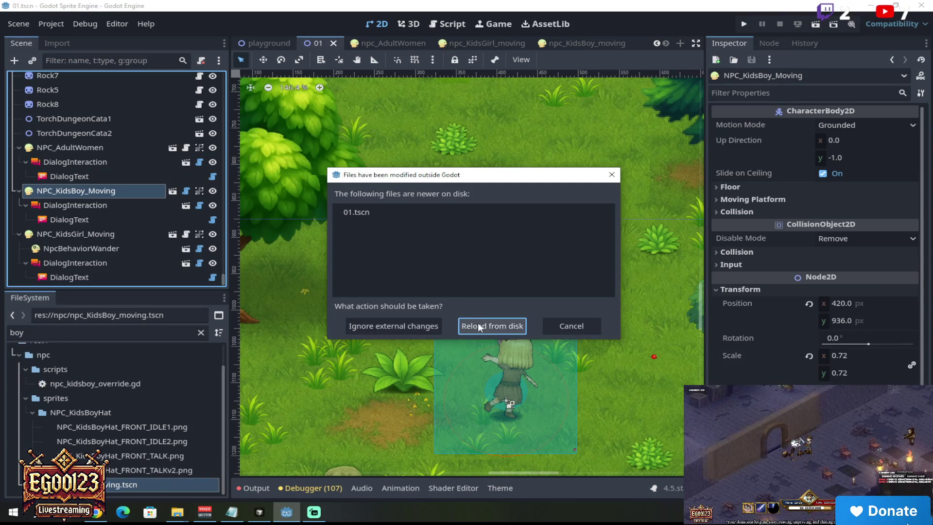
{"action": "left_click", "coordinate": [479, 325]}
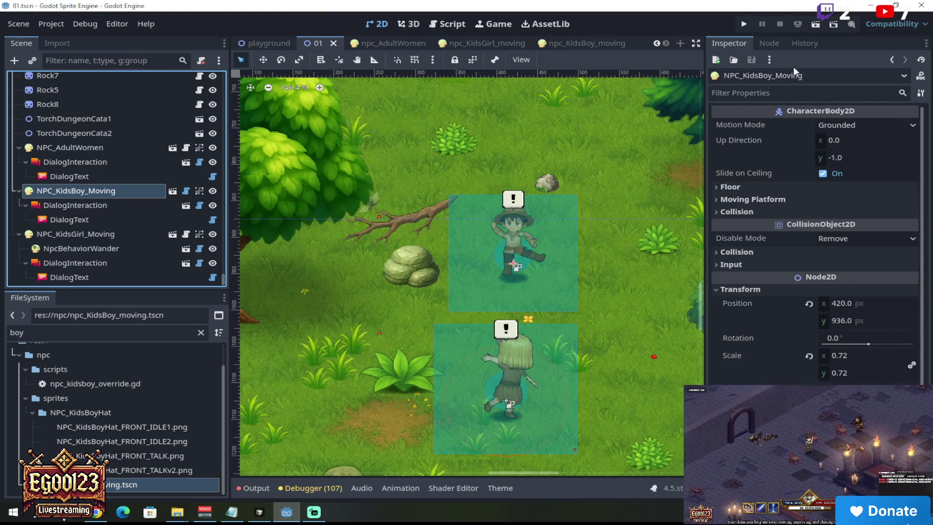
{"action": "left_click", "coordinate": [815, 24]}
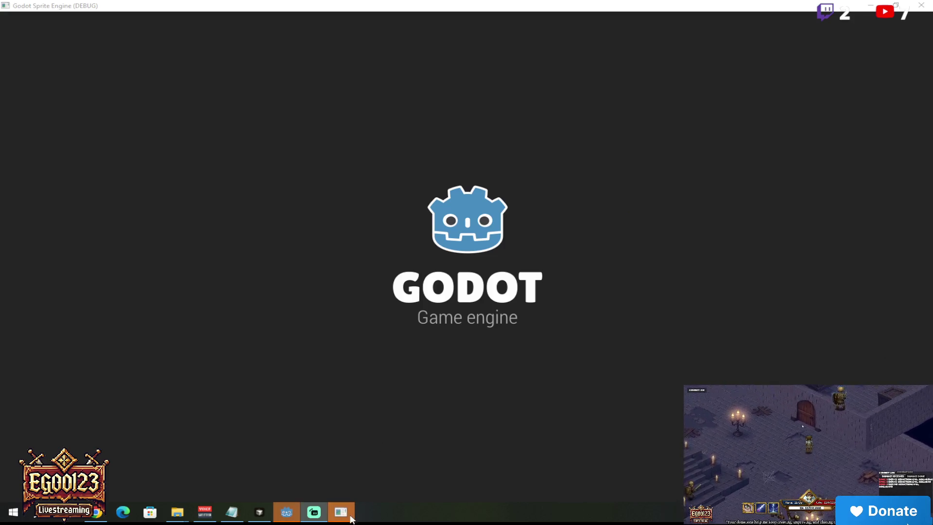
Check the npc_static.gd error in the editor and stop the failed debug run
{"action": "left_click", "coordinate": [286, 510]}
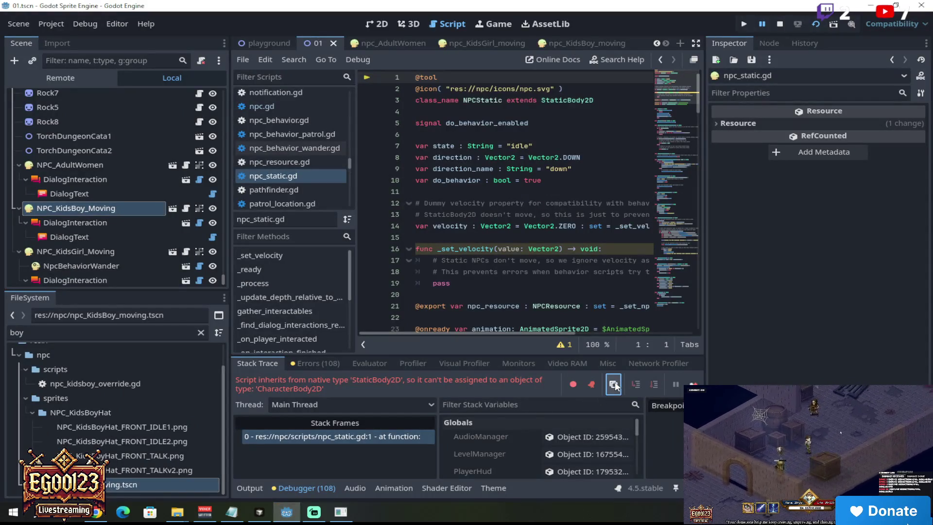
{"action": "left_click", "coordinate": [780, 24]}
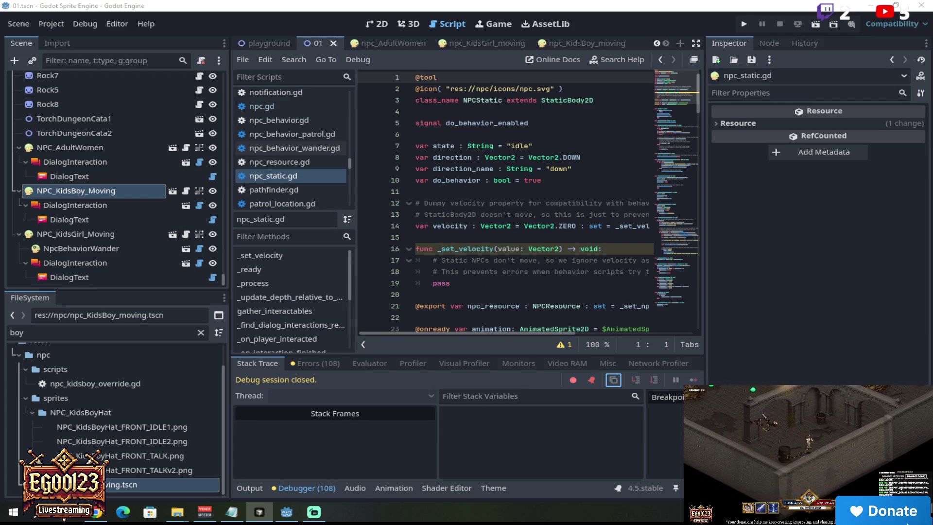
Switch to the level's 2D view and run the current scene with F6
{"action": "left_click", "coordinate": [624, 27]}
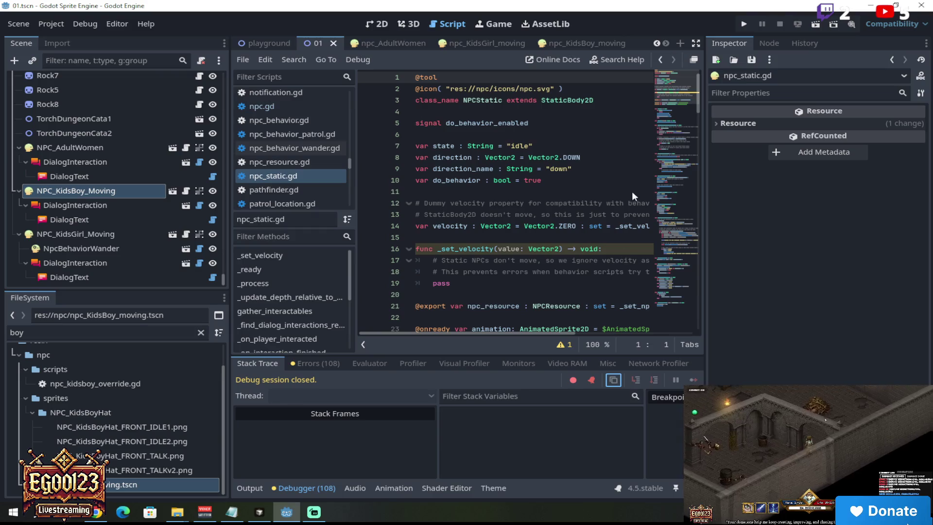
{"action": "left_click", "coordinate": [379, 24]}
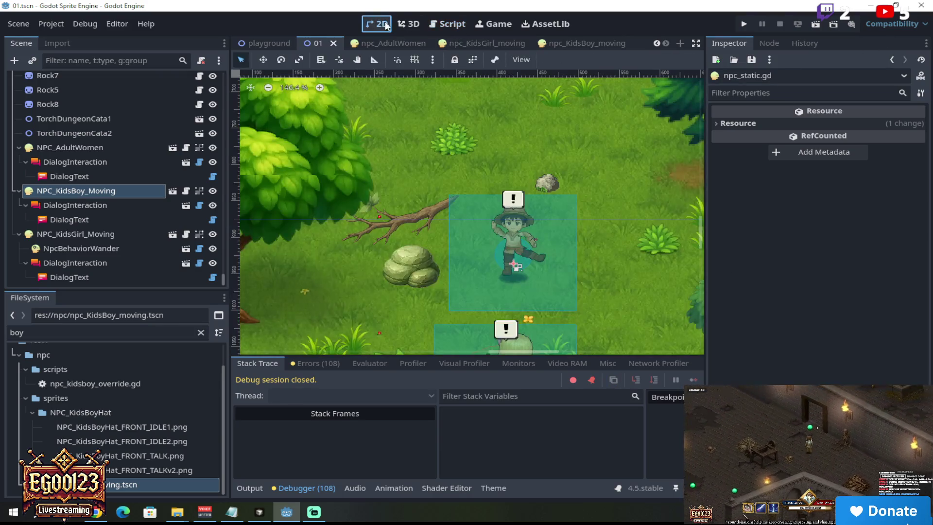
{"action": "key", "text": "F6"}
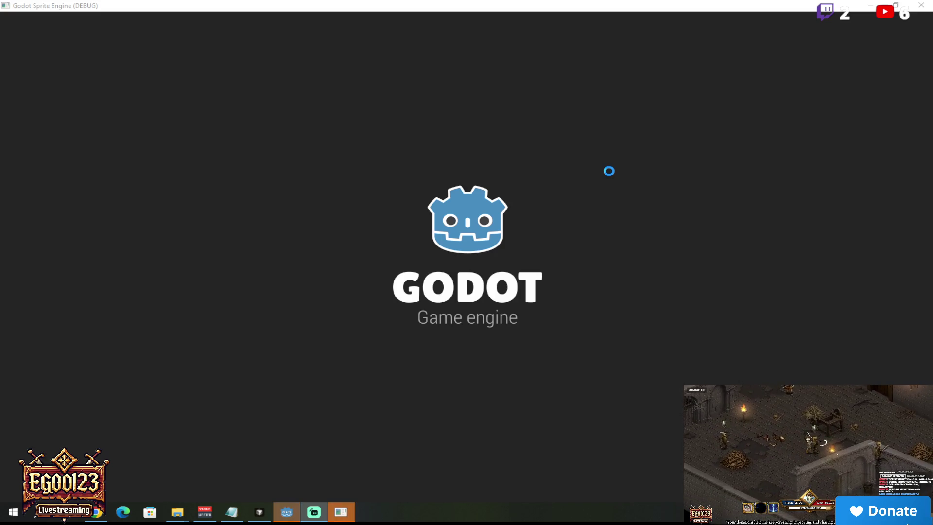
Copy the StaticBody2D-to-CharacterBody2D script error from the debugger and stop the run
{"action": "left_click", "coordinate": [295, 511]}
{"action": "left_click", "coordinate": [613, 384]}
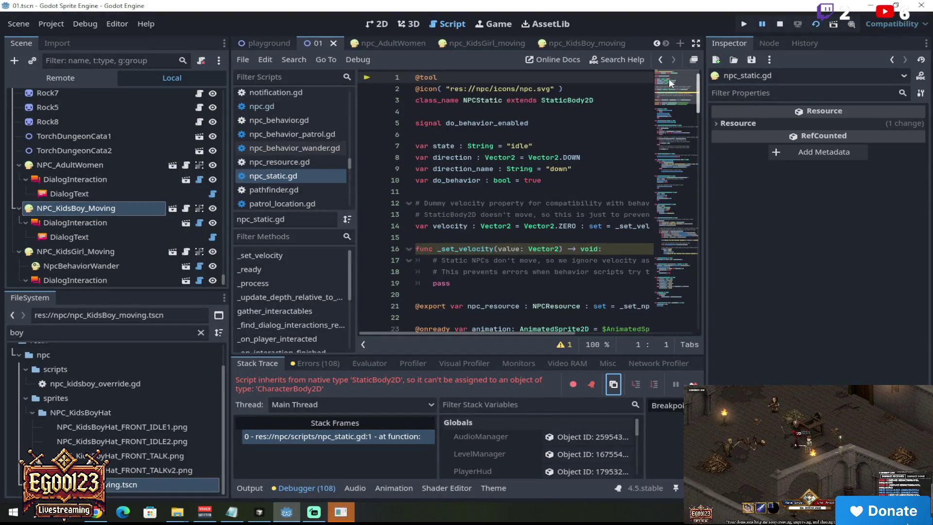
{"action": "left_click", "coordinate": [779, 23]}
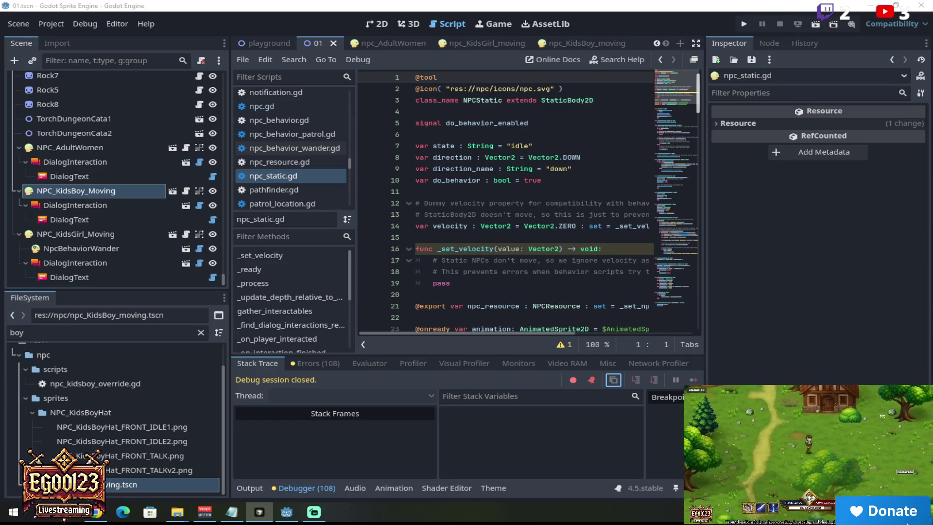
Place the caret at the end of line 7 in npc_static.gd and rerun the current scene
{"action": "left_click", "coordinate": [496, 22]}
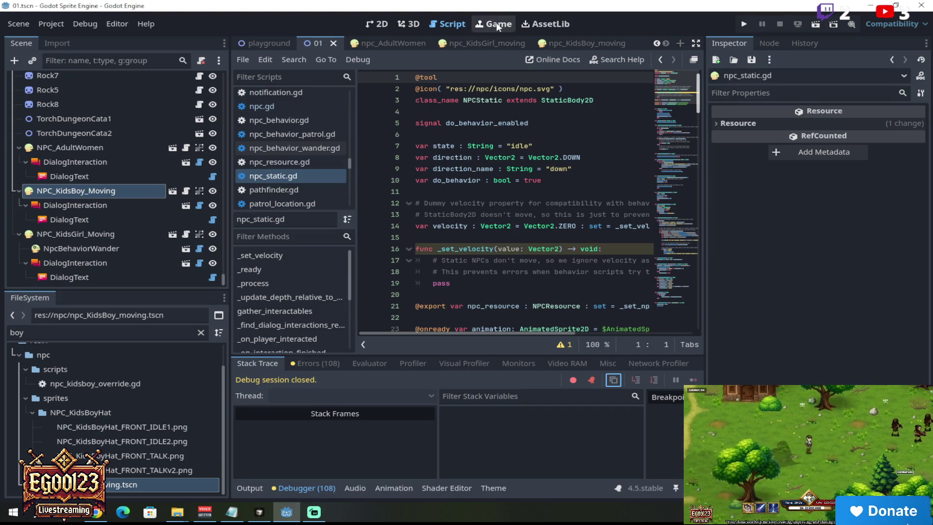
{"action": "left_click", "coordinate": [557, 145]}
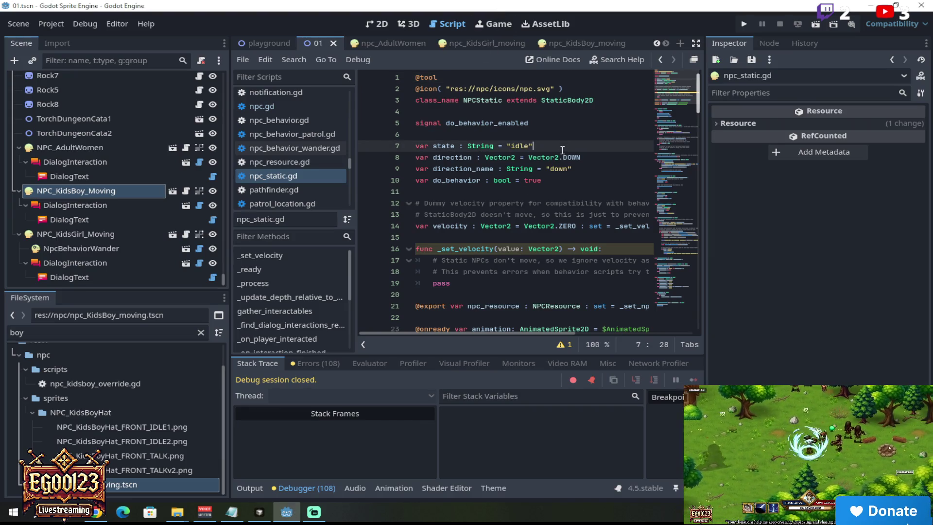
{"action": "left_click", "coordinate": [814, 25]}
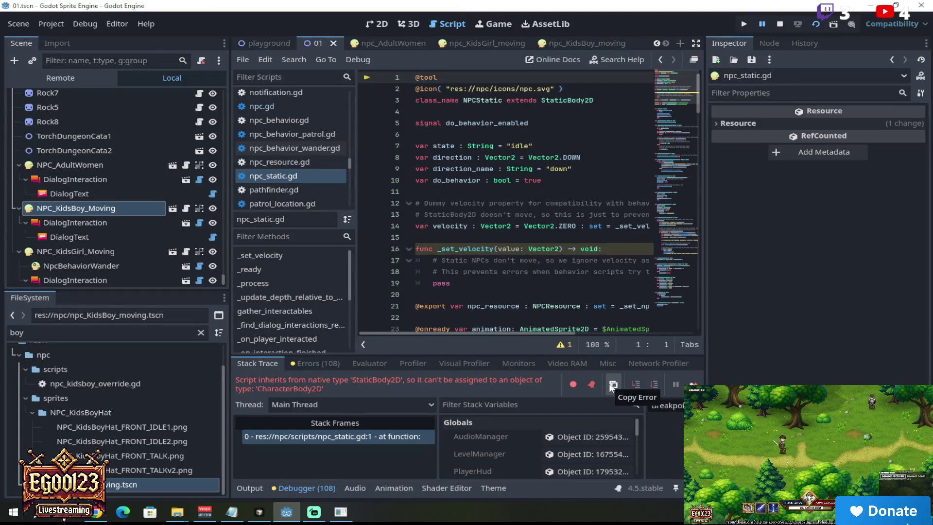
Copy the npc_static script error, stop the failed debug run, and close the 01 scene
{"action": "left_click", "coordinate": [609, 383]}
{"action": "left_click", "coordinate": [780, 24]}
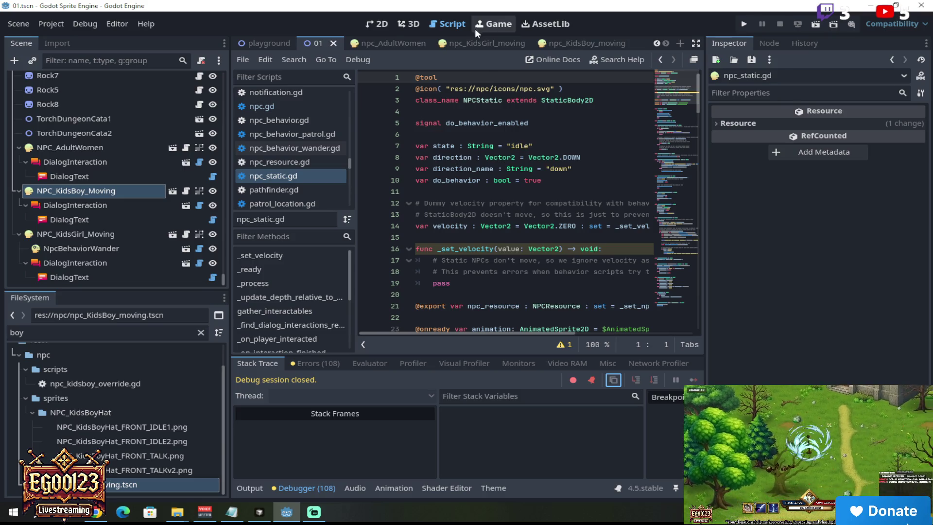
{"action": "left_click", "coordinate": [334, 44]}
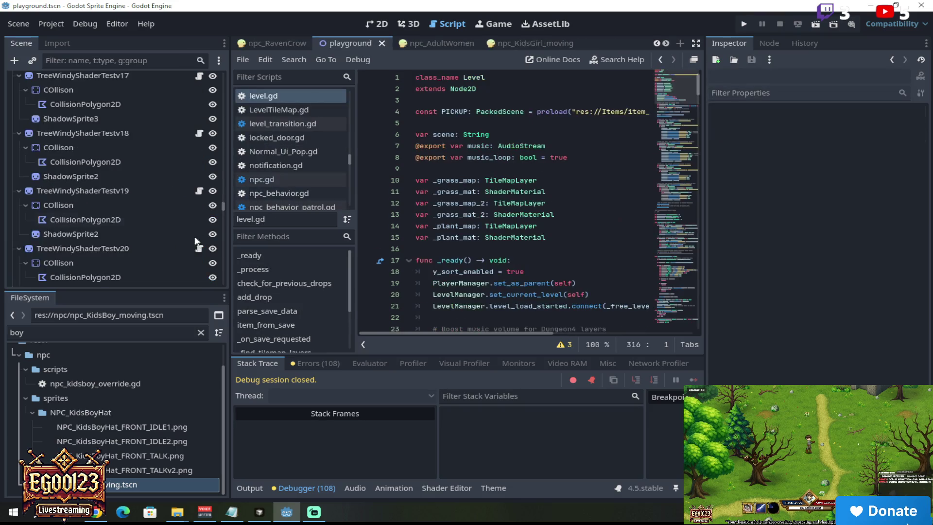
Filter the FileSystem dock by '01' and open the 01.tscn level scene
{"action": "double_click", "coordinate": [10, 333]}
{"action": "type", "text": "01"}
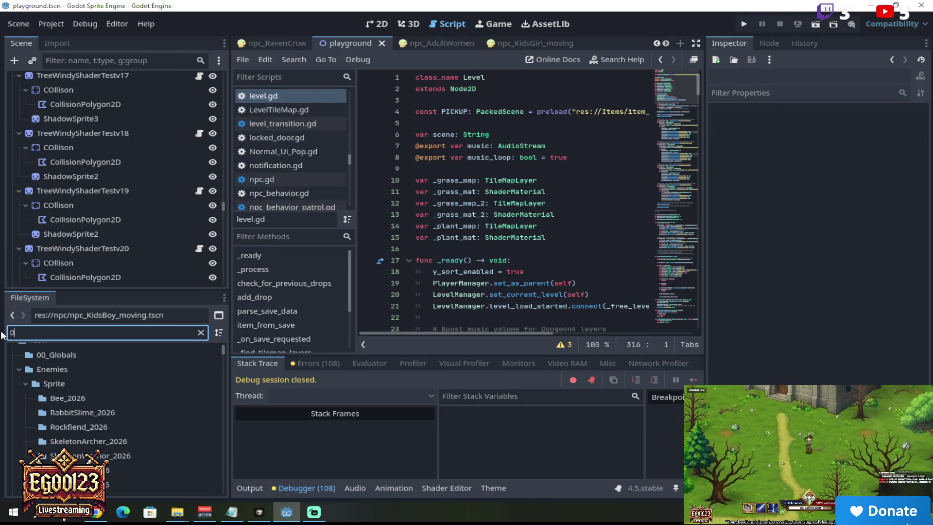
{"action": "double_click", "coordinate": [73, 470]}
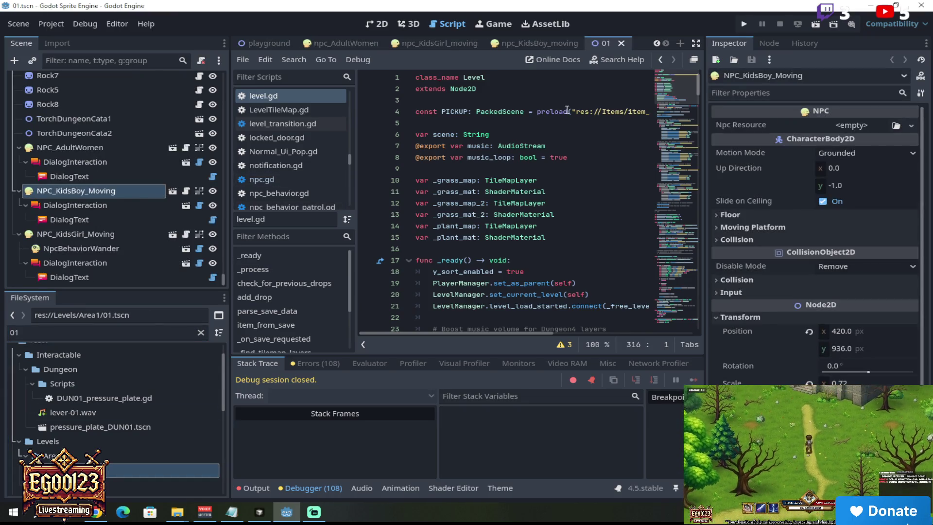
{"action": "left_click", "coordinate": [18, 24]}
{"action": "left_click", "coordinate": [19, 23]}
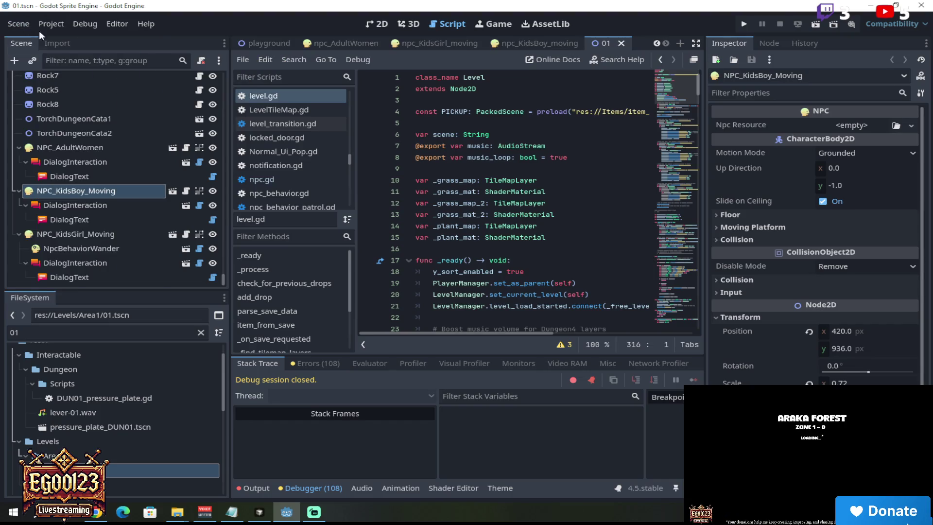
Toggle NPC_KidsBoy_Moving's visibility, save all scenes, and run the game from the 2D view
{"action": "left_click", "coordinate": [213, 190]}
{"action": "left_click", "coordinate": [15, 20]}
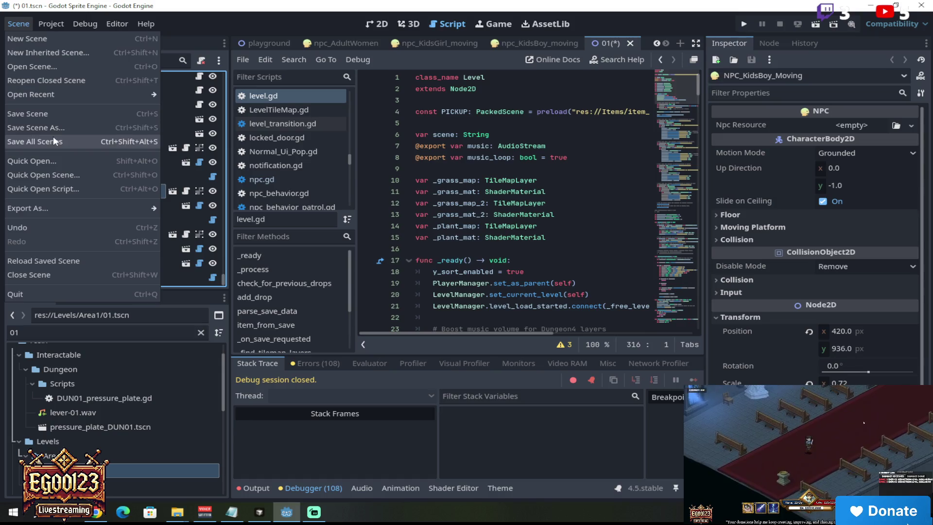
{"action": "left_click", "coordinate": [29, 142]}
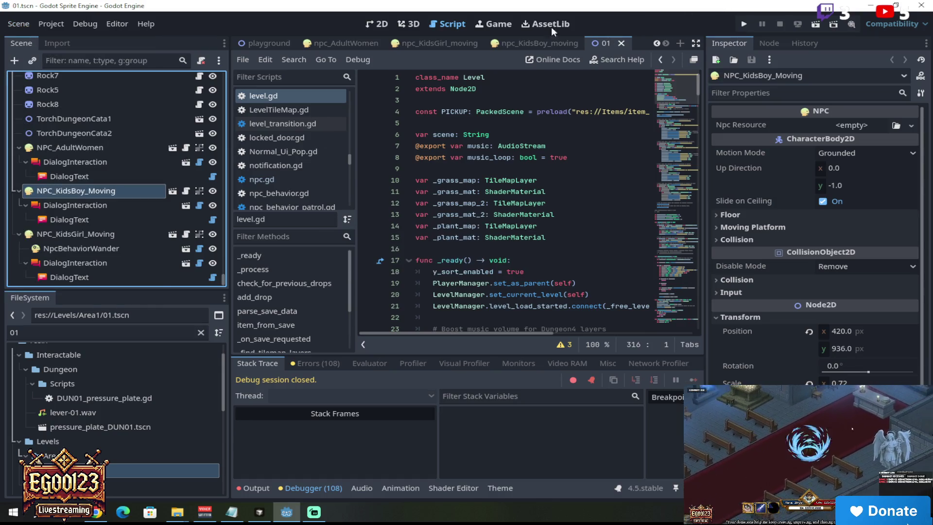
{"action": "left_click", "coordinate": [377, 24]}
{"action": "left_click", "coordinate": [816, 24]}
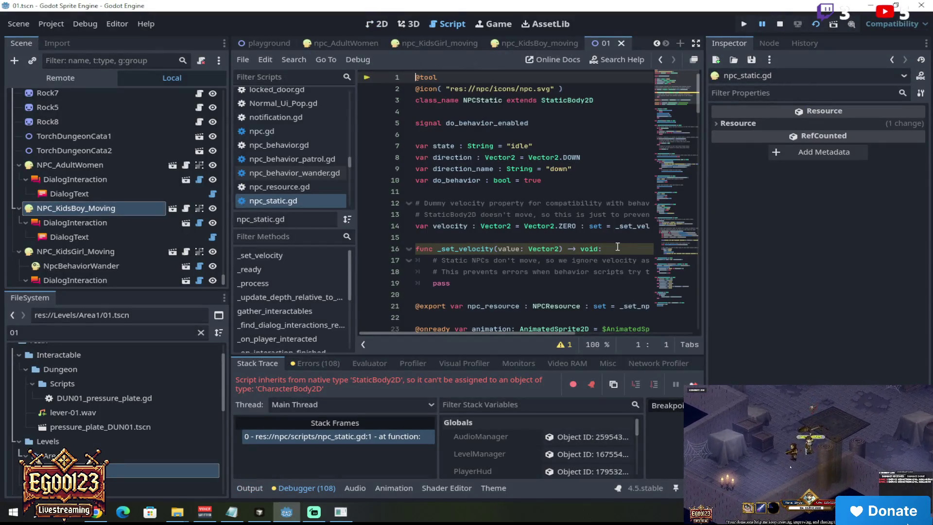
Copy the StaticBody2D-to-CharacterBody2D script error and switch to the npc_KidsBoy_moving scene
{"action": "left_click", "coordinate": [611, 385]}
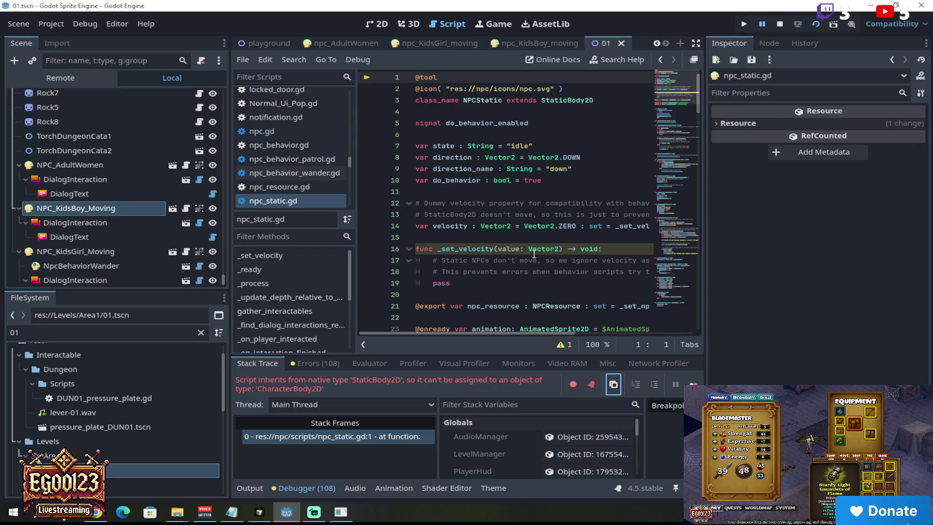
{"action": "left_click", "coordinate": [534, 43]}
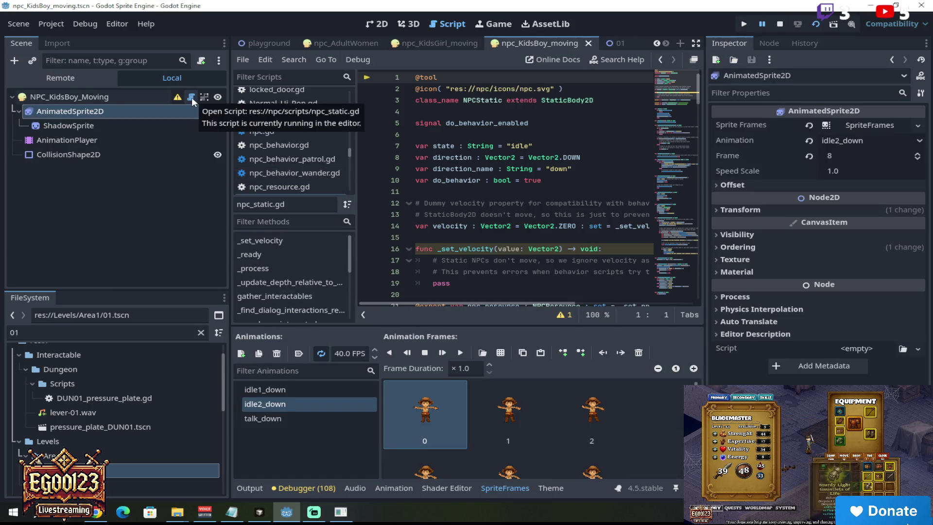
Select the NPC_KidsBoy_Moving root node and review its context menu without making changes
{"action": "left_click", "coordinate": [138, 98]}
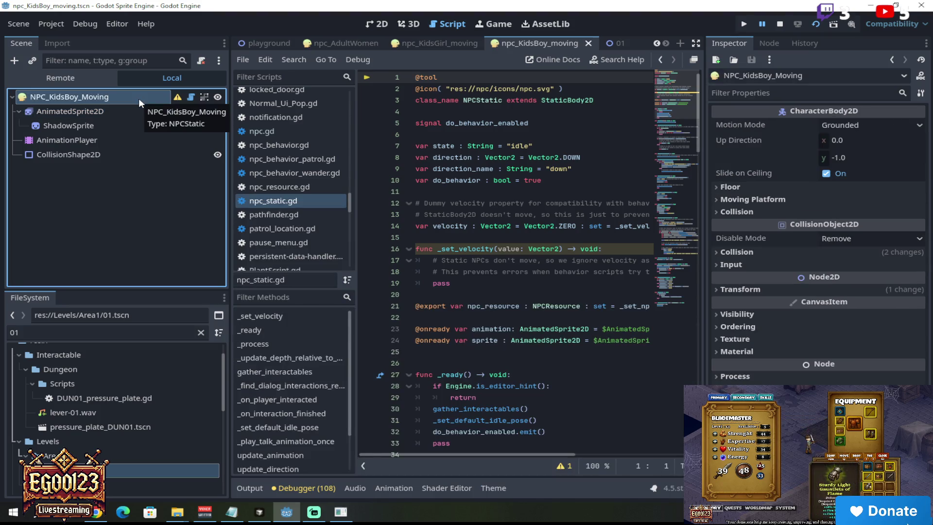
{"action": "right_click", "coordinate": [138, 98]}
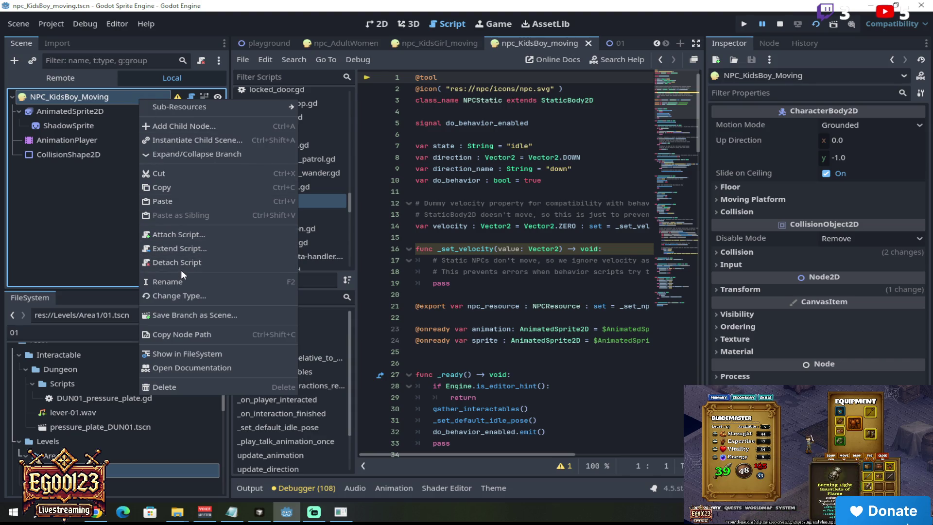
{"action": "left_click", "coordinate": [197, 334]}
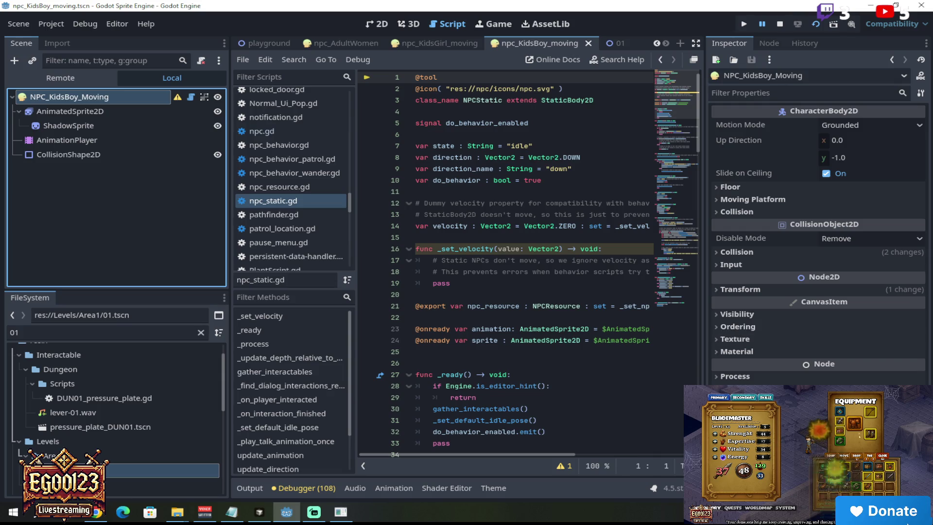